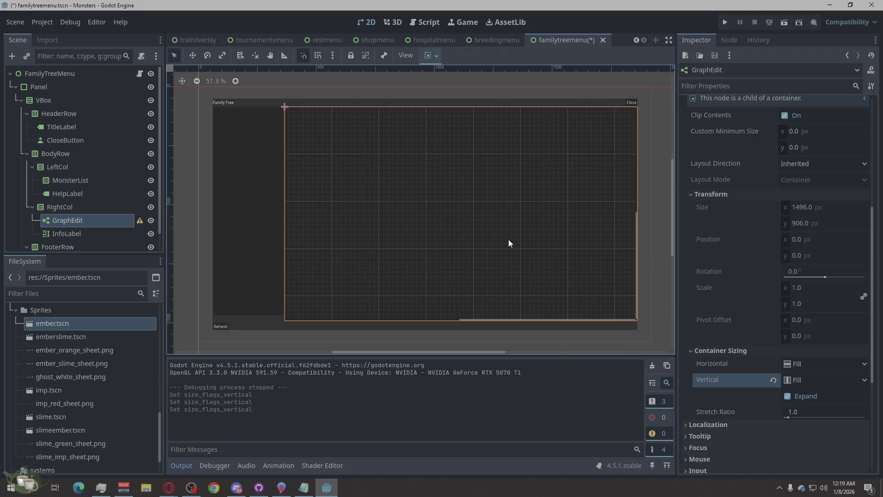
Select the GraphEdit node and read its full configuration warning
{"action": "scroll", "coordinate": [790, 363], "scroll_direction": "down", "scroll_amount": 5}
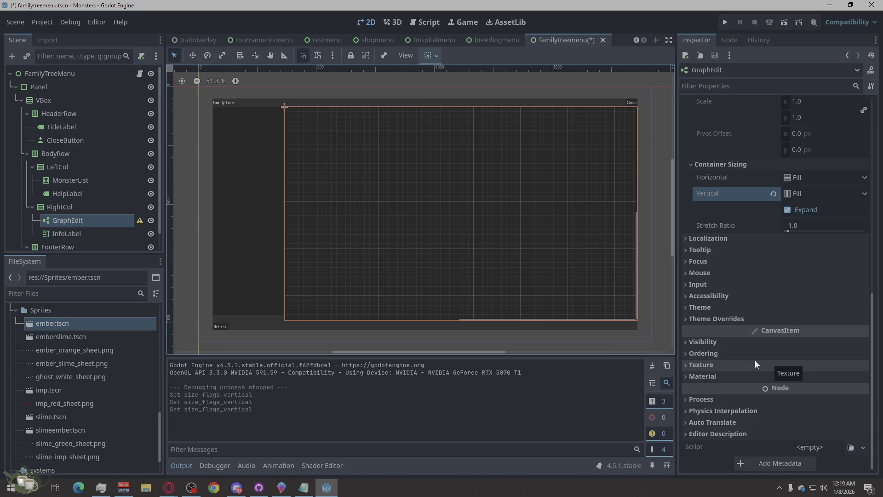
{"action": "key", "text": "alt+Tab"}
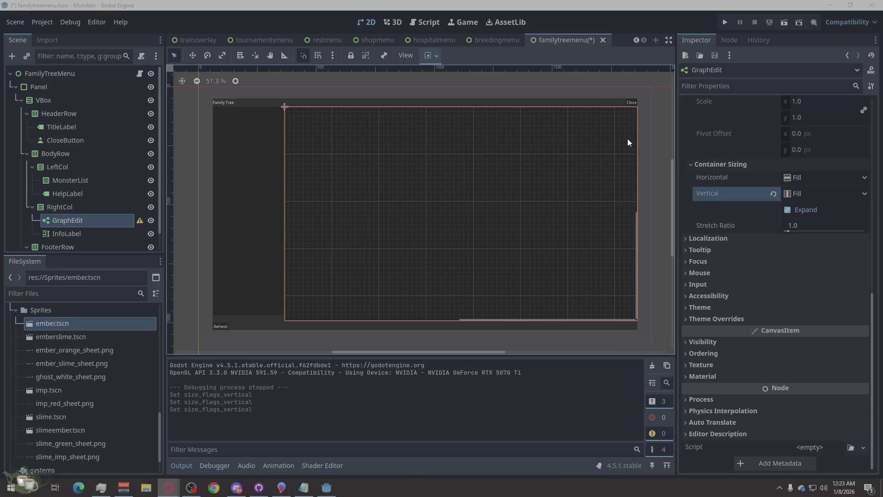
{"action": "left_click", "coordinate": [649, 126]}
{"action": "left_click", "coordinate": [662, 134]}
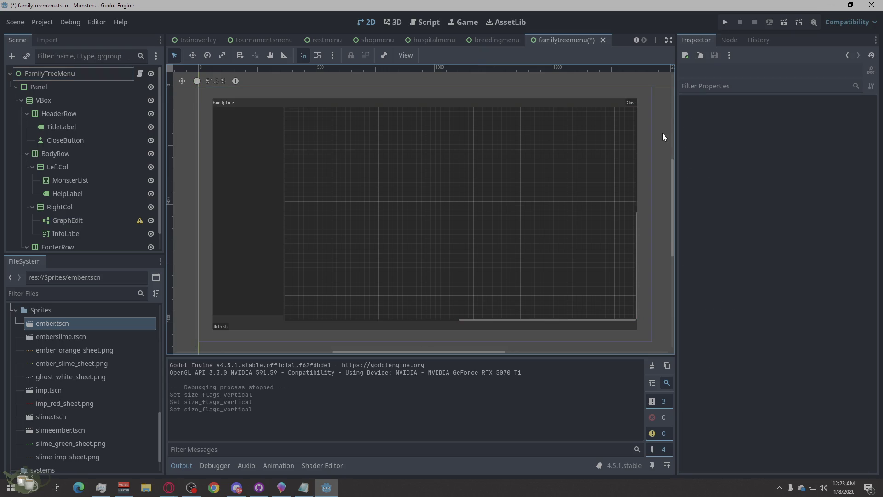
{"action": "left_click", "coordinate": [481, 201]}
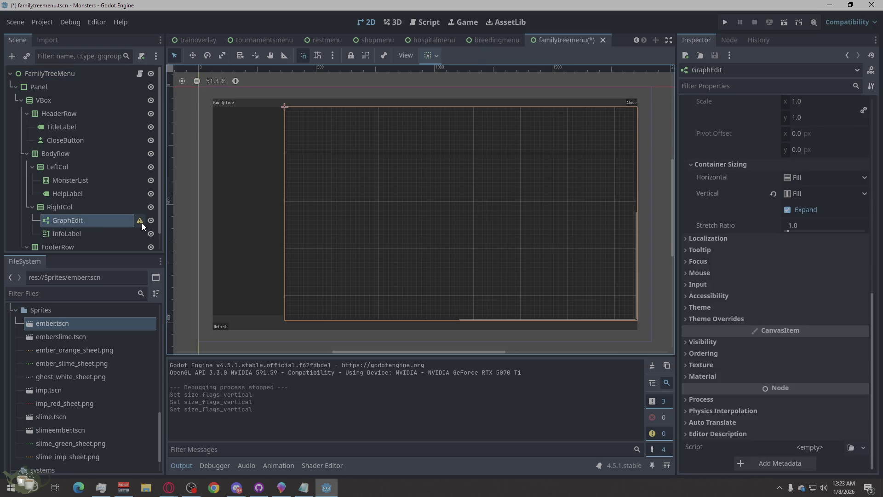
{"action": "mouse_move", "coordinate": [141, 224]}
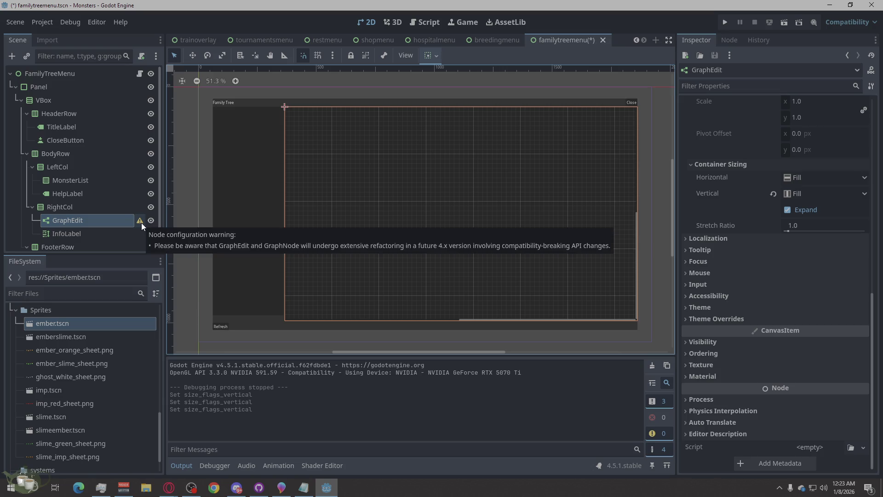
{"action": "left_click", "coordinate": [141, 222]}
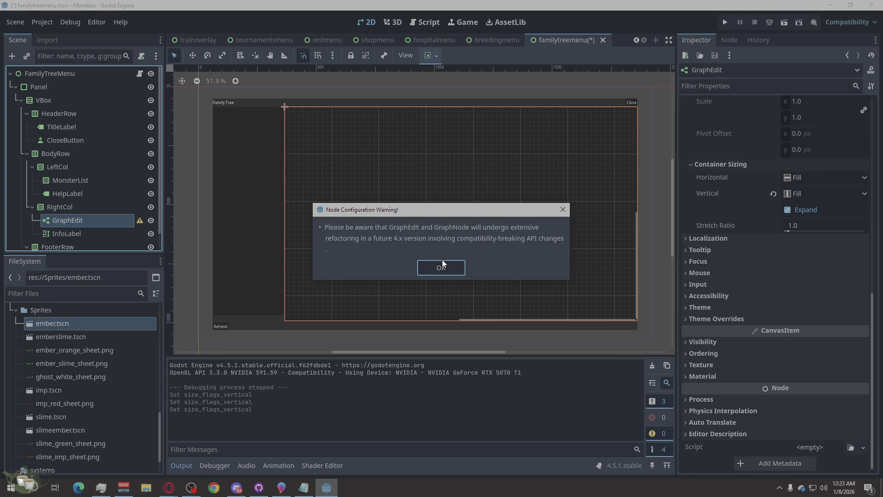
{"action": "key", "text": "Return"}
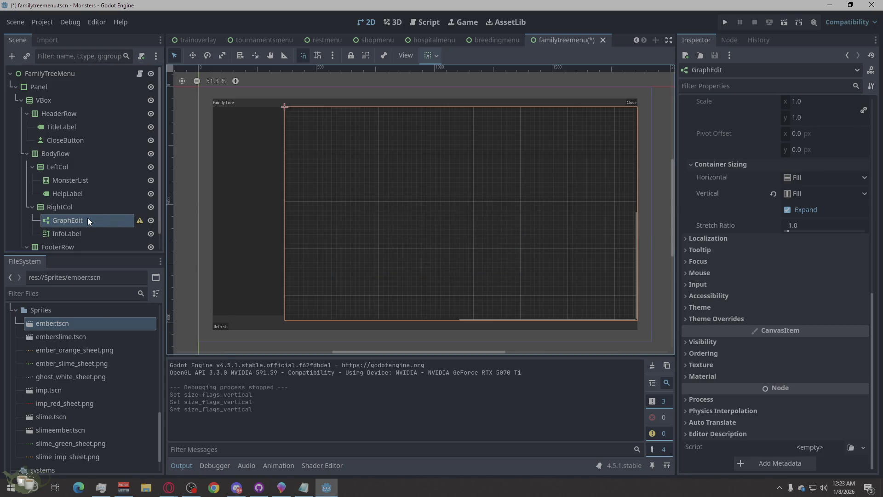
Add an HBoxContainer child under GraphEdit, then delete it again
{"action": "right_click", "coordinate": [88, 222]}
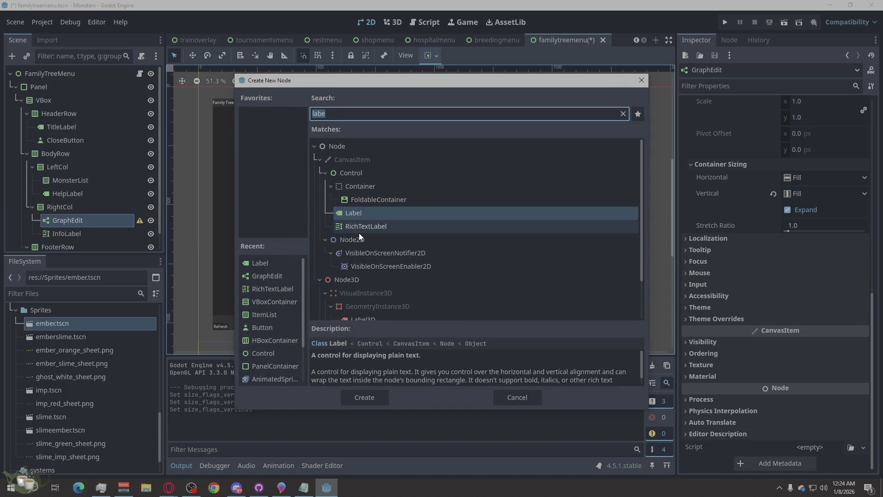
{"action": "type", "text": "hb"}
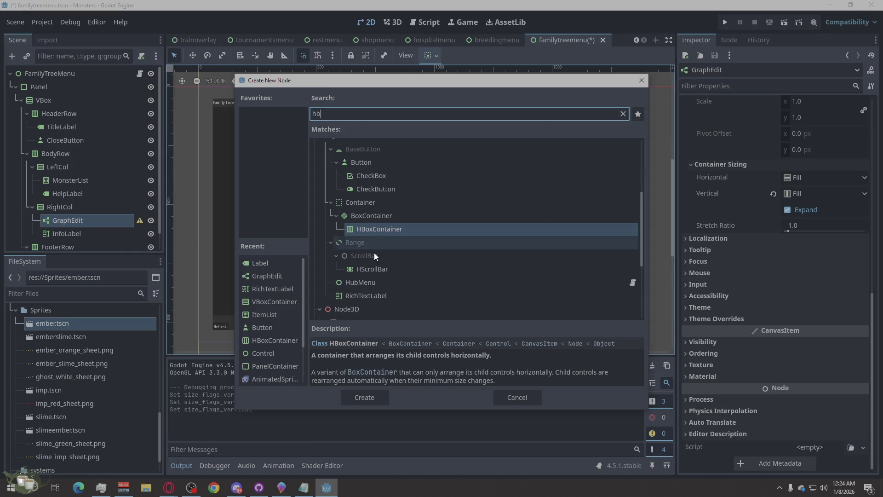
{"action": "left_click", "coordinate": [355, 397]}
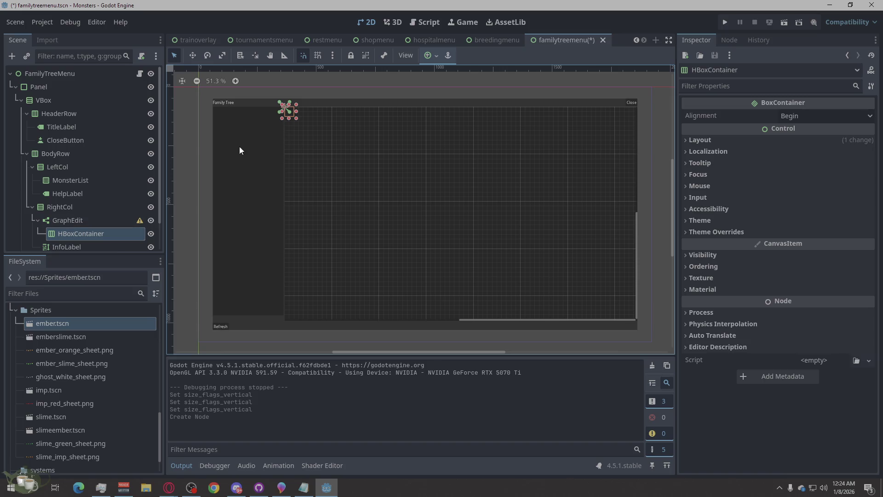
{"action": "right_click", "coordinate": [84, 234]}
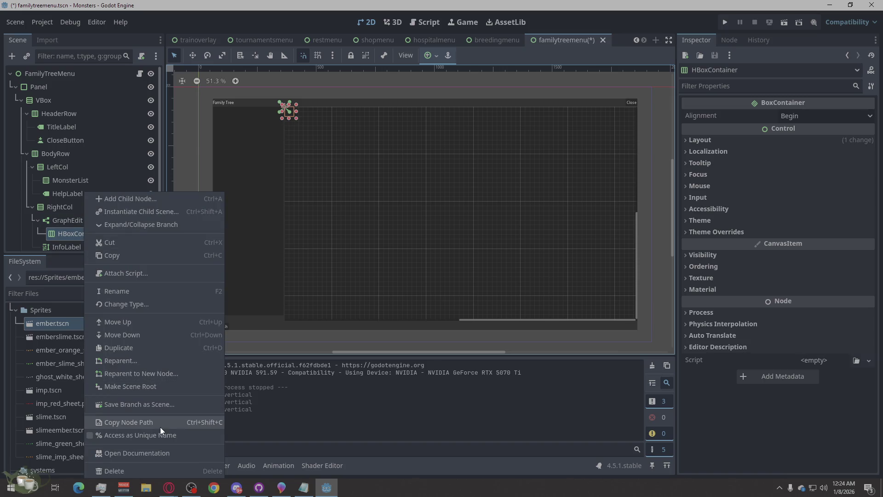
{"action": "left_click", "coordinate": [137, 470]}
{"action": "left_click", "coordinate": [414, 265]}
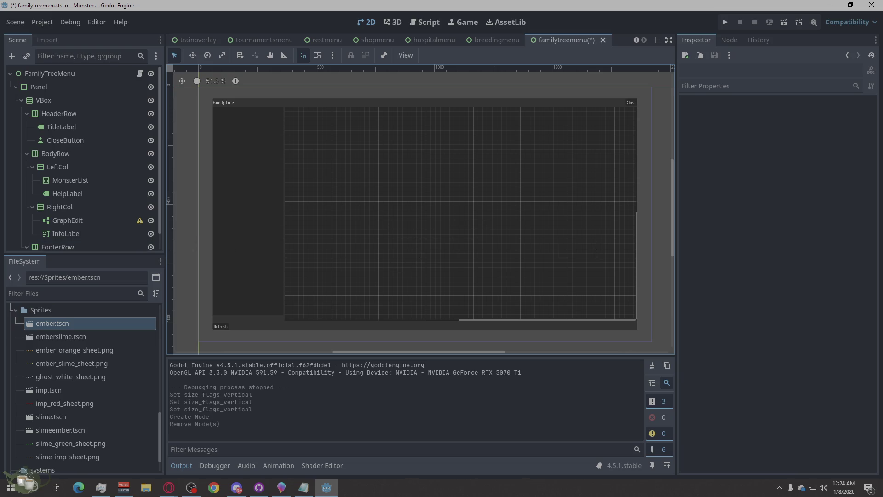
{"action": "left_click", "coordinate": [169, 488]}
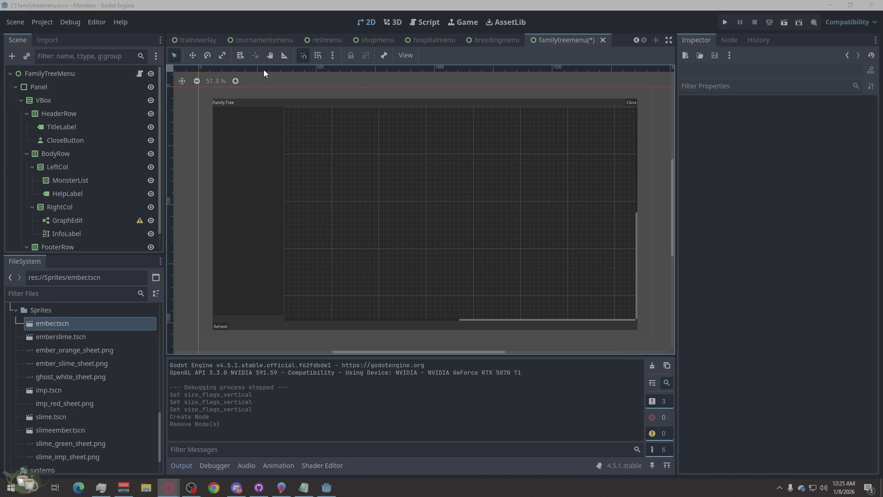
Paste the revised code with _hard_clamp_graphnode over all of familytreemenu.gd and save
{"action": "left_click", "coordinate": [139, 75]}
{"action": "right_click", "coordinate": [459, 180]}
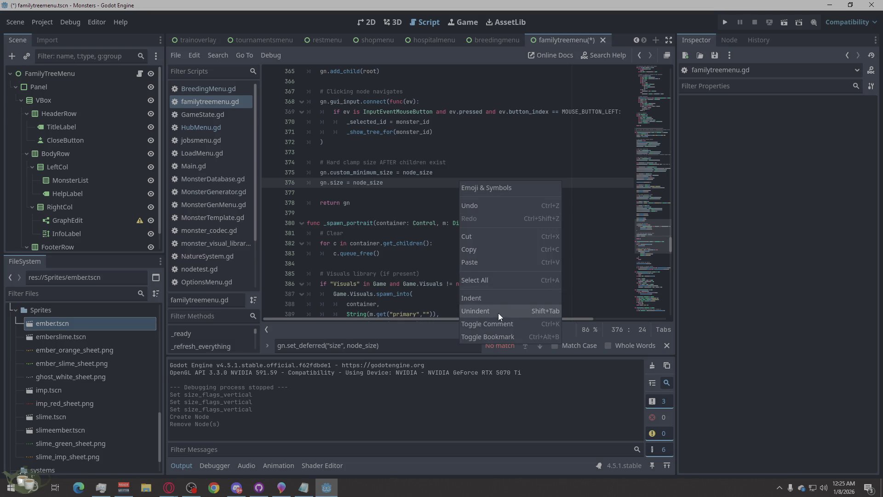
{"action": "left_click", "coordinate": [502, 280]}
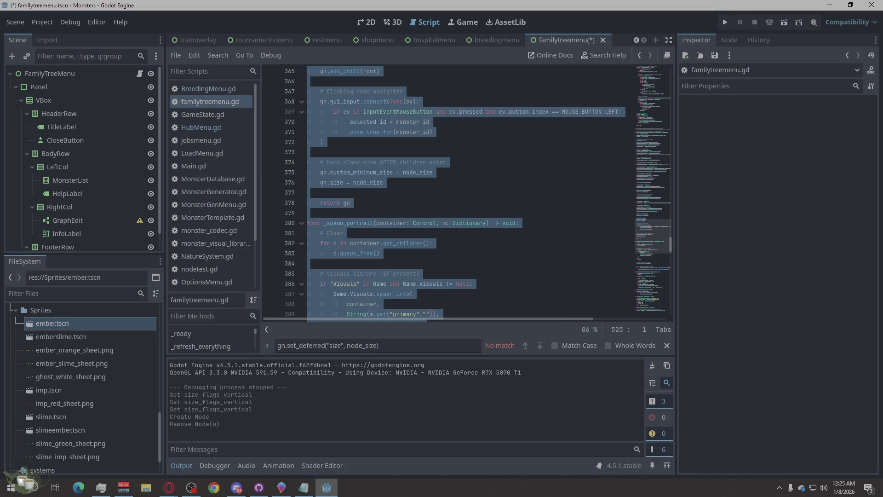
{"action": "key", "text": "alt+Tab"}
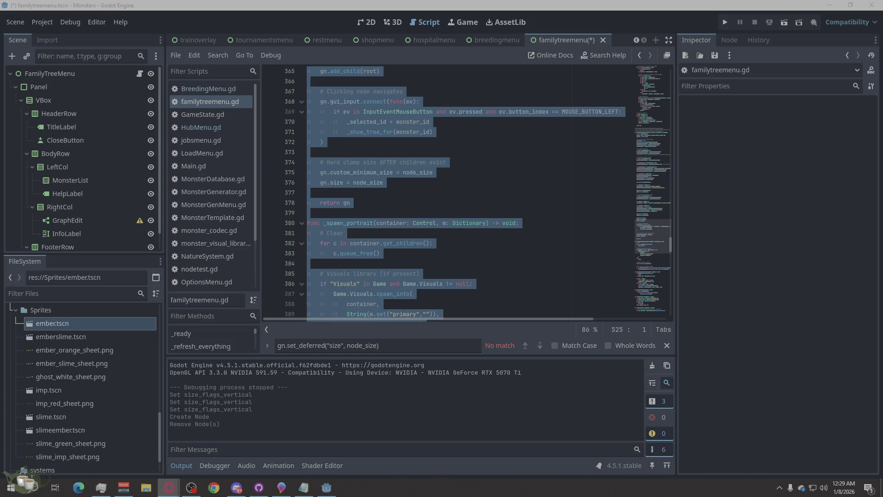
{"action": "right_click", "coordinate": [442, 192]}
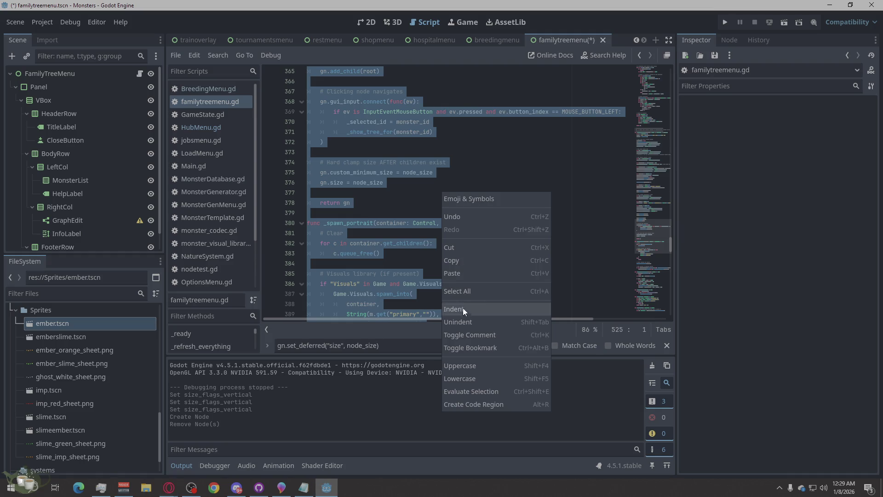
{"action": "left_click", "coordinate": [468, 274]}
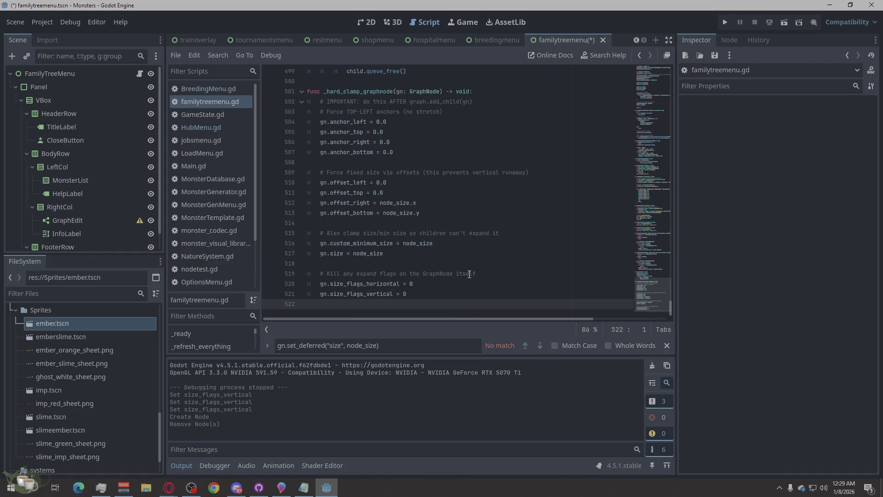
{"action": "key", "text": "ctrl+s"}
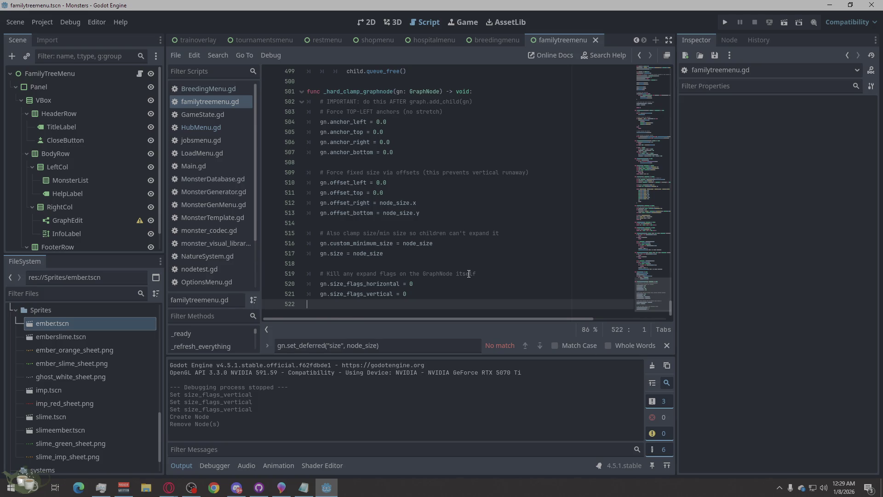
Run the project, load Save Slot 02, and show Ember/Slime (Timid) in the Ancestor Tree
{"action": "left_click", "coordinate": [730, 25]}
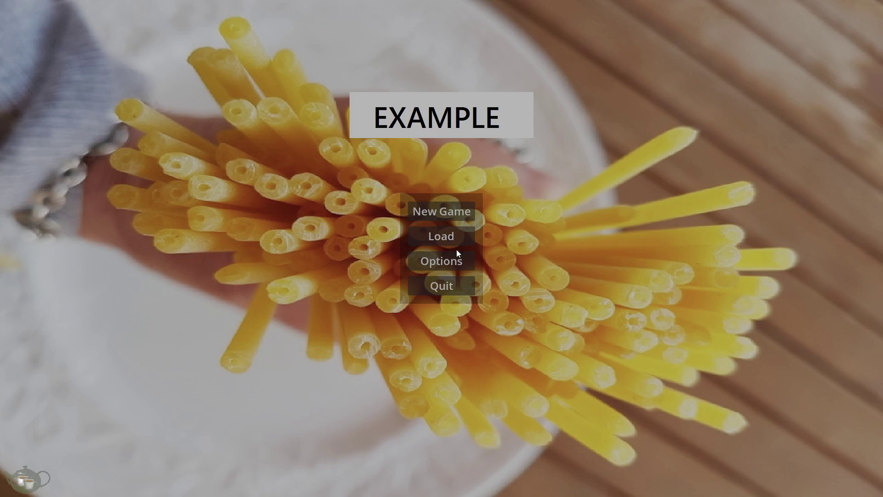
{"action": "left_click", "coordinate": [456, 235]}
{"action": "left_click", "coordinate": [386, 221]}
{"action": "left_click", "coordinate": [558, 360]}
{"action": "left_click", "coordinate": [806, 304]}
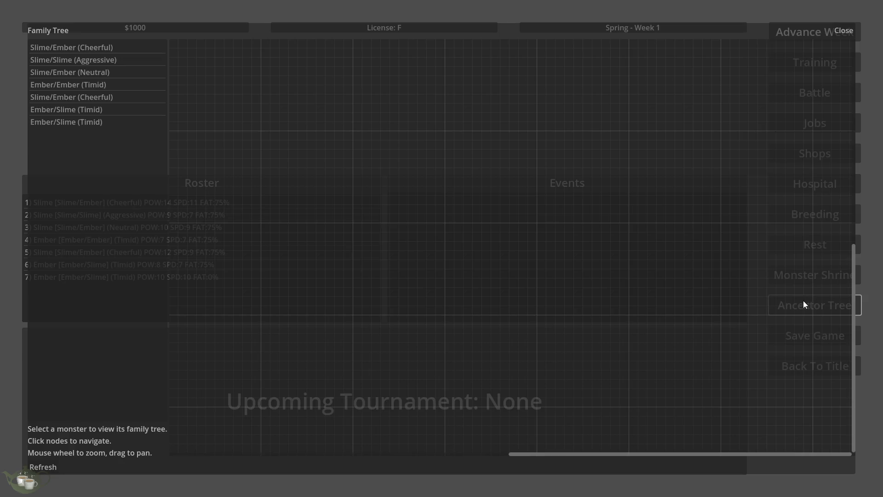
{"action": "left_click", "coordinate": [150, 124]}
{"action": "scroll", "coordinate": [491, 262], "scroll_direction": "down", "scroll_amount": 3}
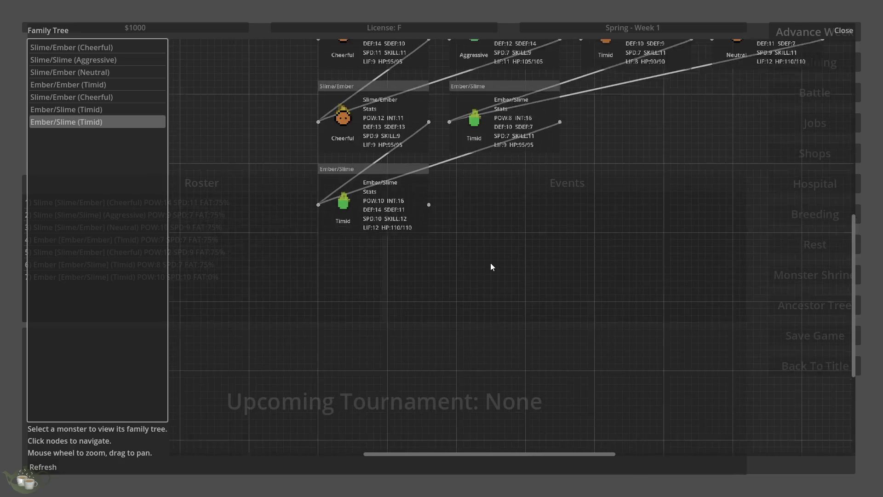
{"action": "scroll", "coordinate": [568, 62], "scroll_direction": "up", "scroll_amount": 5}
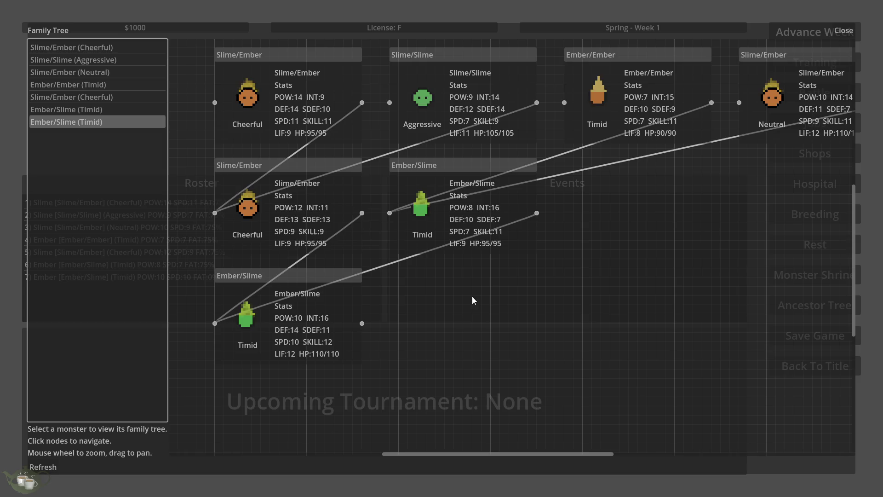
{"action": "scroll", "coordinate": [415, 359], "scroll_direction": "down", "scroll_amount": 5}
{"action": "scroll", "coordinate": [633, 233], "scroll_direction": "up", "scroll_amount": 8}
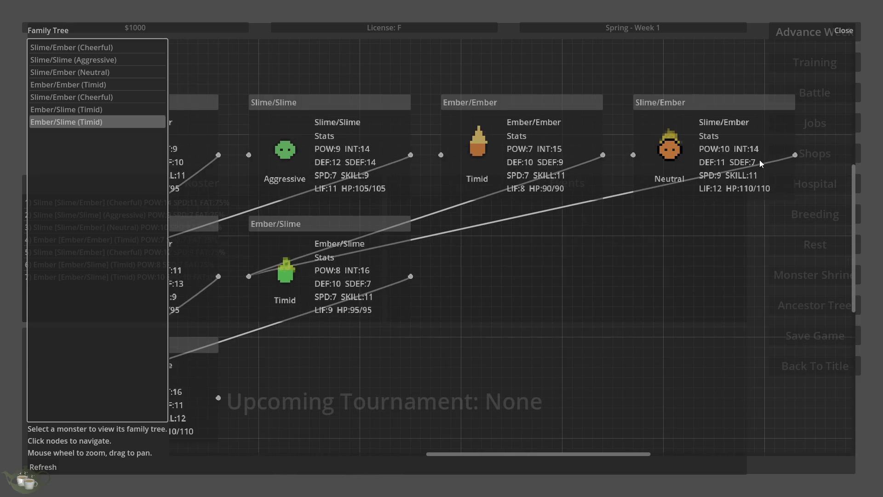
{"action": "scroll", "coordinate": [759, 160], "scroll_direction": "down", "scroll_amount": 3}
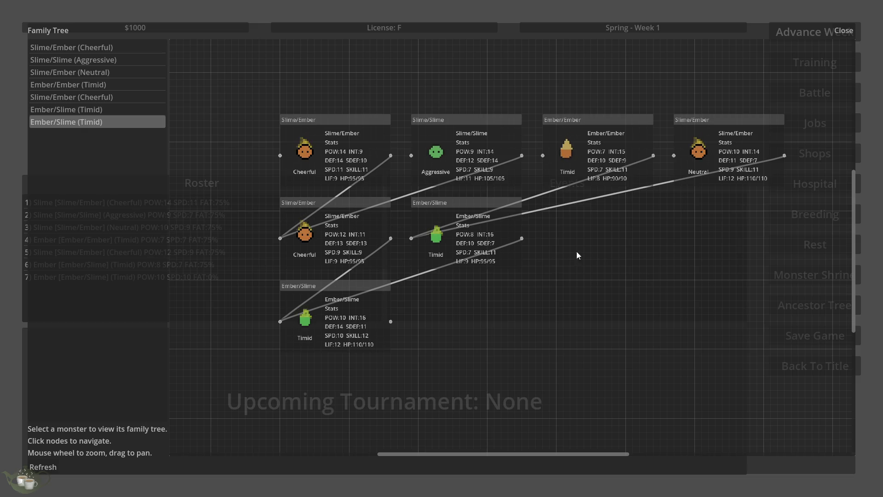
Zoom the family tree graph in and out, then close the Family Tree panel
{"action": "scroll", "coordinate": [732, 164], "scroll_direction": "up", "scroll_amount": 2}
{"action": "scroll", "coordinate": [503, 87], "scroll_direction": "up", "scroll_amount": 5}
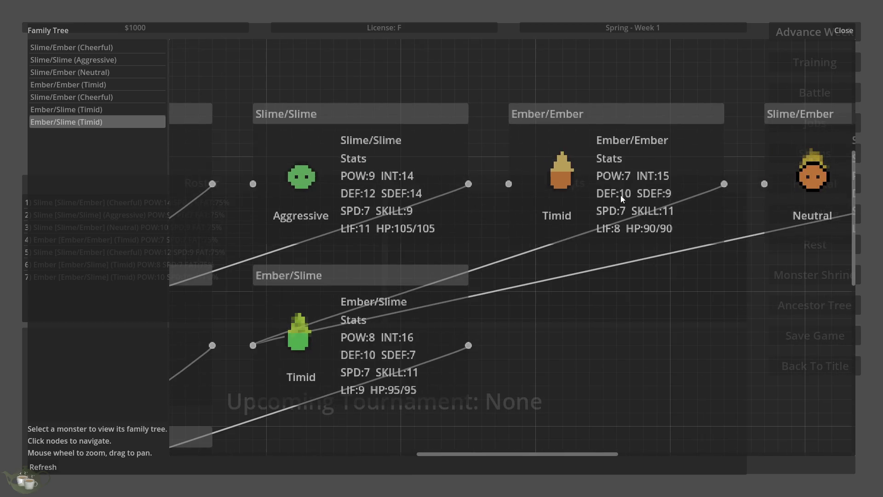
{"action": "scroll", "coordinate": [748, 165], "scroll_direction": "up", "scroll_amount": 3}
{"action": "scroll", "coordinate": [645, 296], "scroll_direction": "up", "scroll_amount": 1}
{"action": "scroll", "coordinate": [434, 270], "scroll_direction": "down", "scroll_amount": 10}
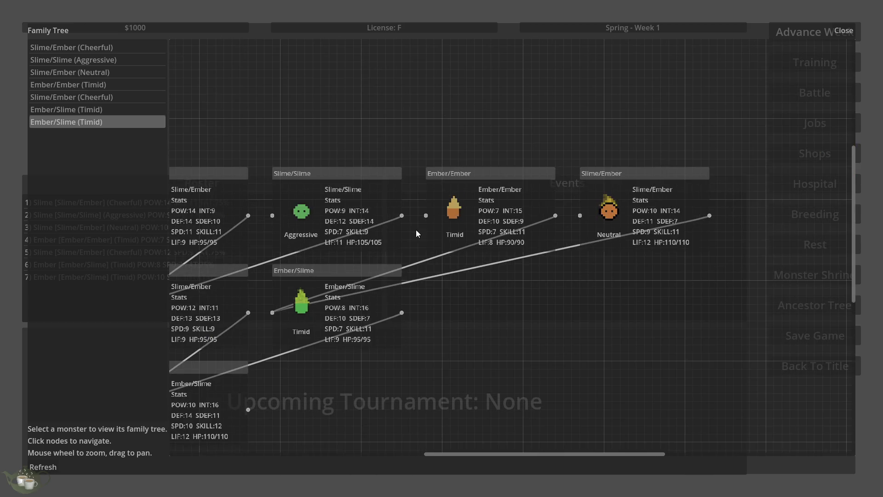
{"action": "scroll", "coordinate": [306, 380], "scroll_direction": "up", "scroll_amount": 6}
{"action": "scroll", "coordinate": [368, 341], "scroll_direction": "up", "scroll_amount": 1}
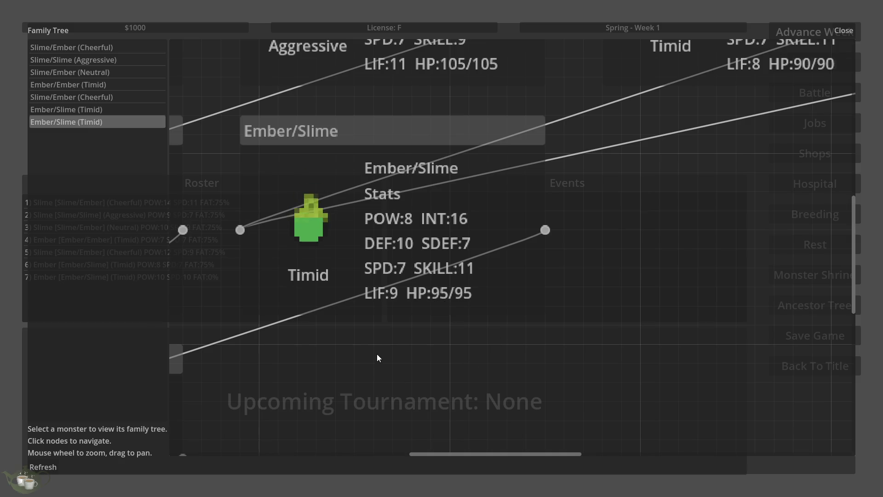
{"action": "scroll", "coordinate": [375, 344], "scroll_direction": "down", "scroll_amount": 12}
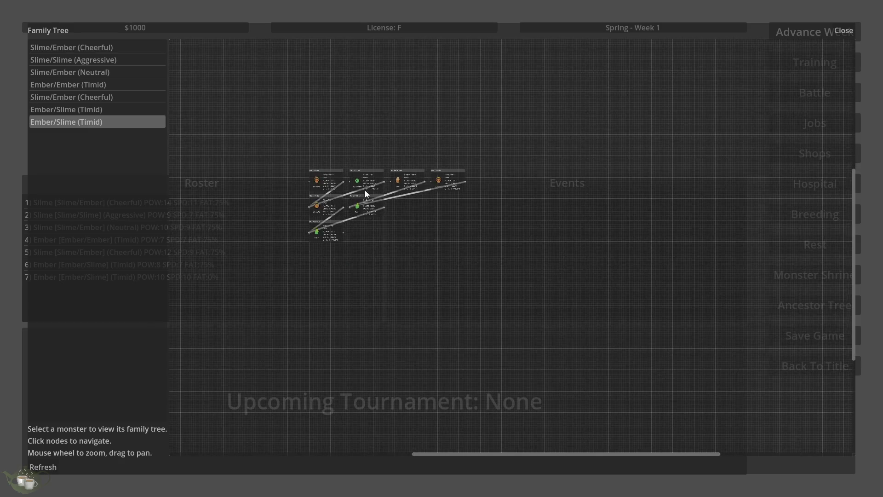
{"action": "scroll", "coordinate": [366, 244], "scroll_direction": "up", "scroll_amount": 10}
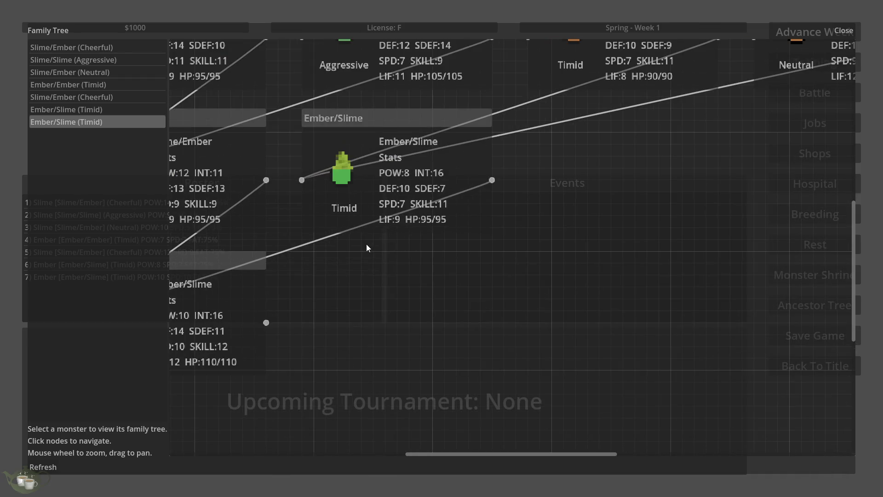
{"action": "scroll", "coordinate": [367, 247], "scroll_direction": "down", "scroll_amount": 4}
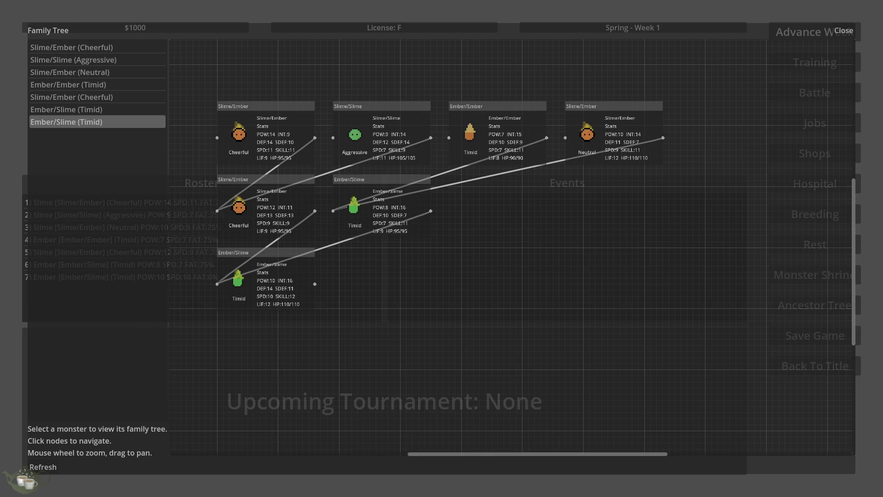
{"action": "left_click", "coordinate": [833, 33]}
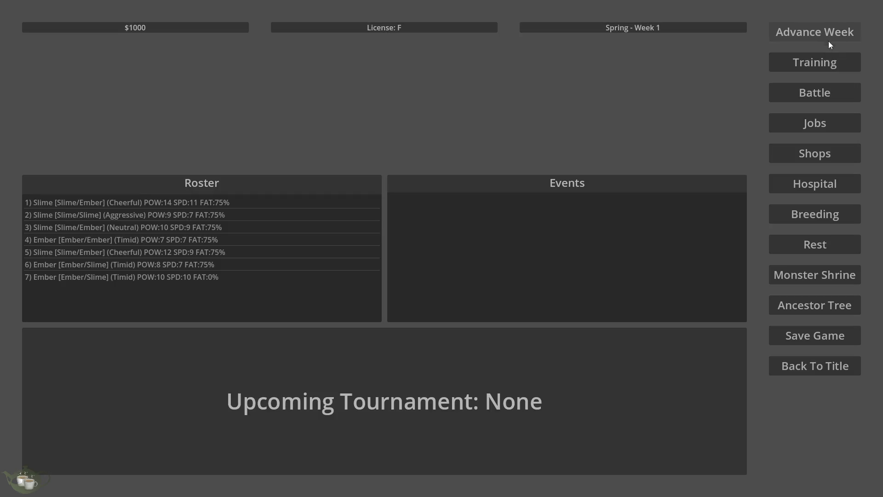
Quit the game, delete all of familytreemenu.gd's code, then undo to restore it
{"action": "left_click", "coordinate": [808, 364]}
{"action": "left_click", "coordinate": [425, 281]}
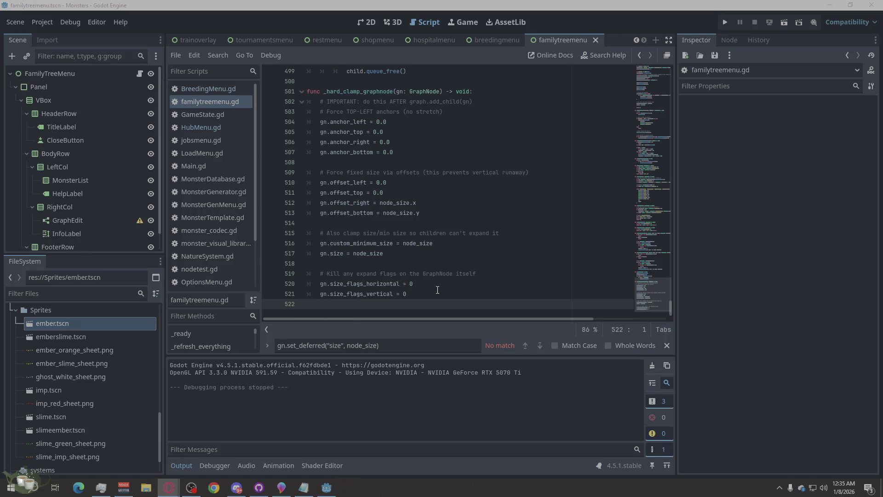
{"action": "right_click", "coordinate": [492, 168]}
{"action": "left_click", "coordinate": [505, 270]}
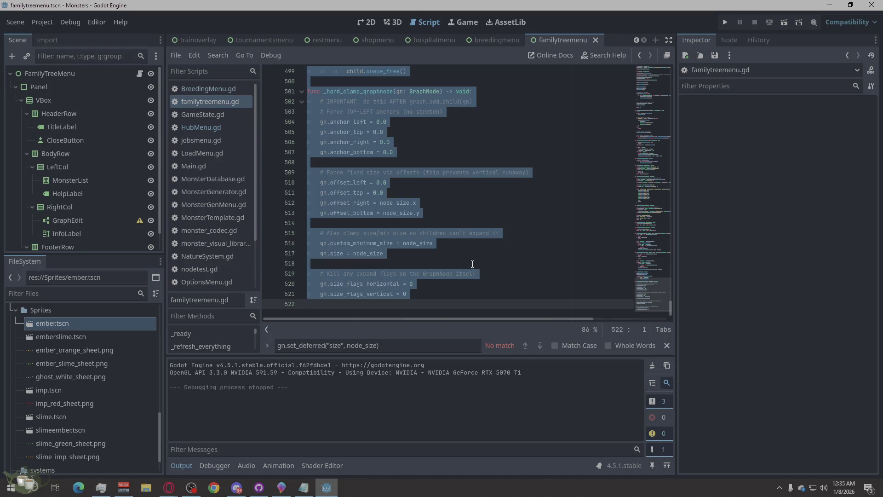
{"action": "key", "text": "Delete"}
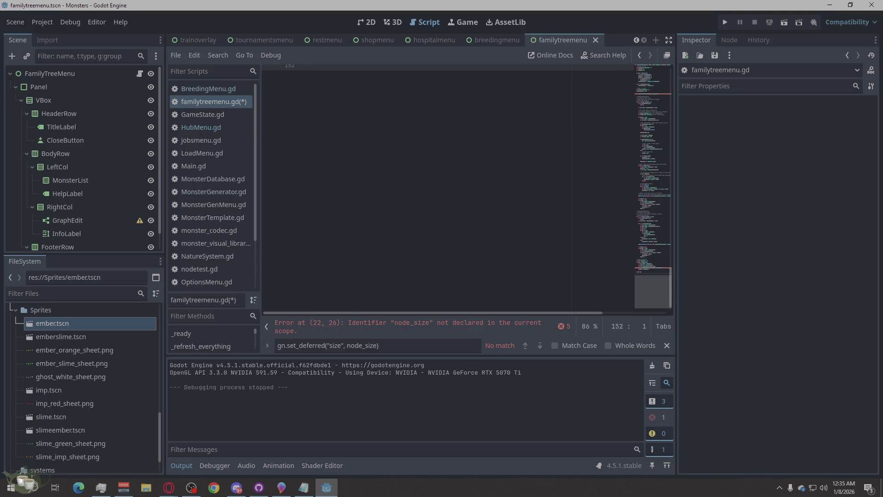
{"action": "key", "text": "ctrl+z"}
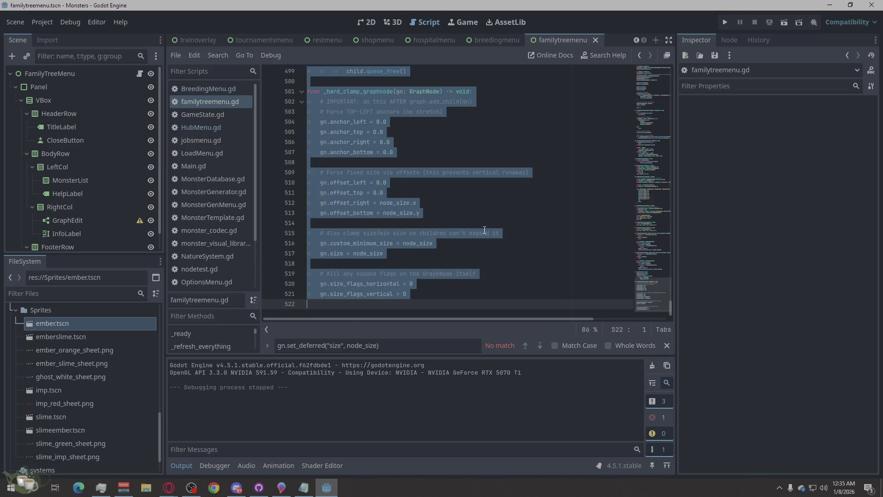
{"action": "left_click", "coordinate": [494, 185]}
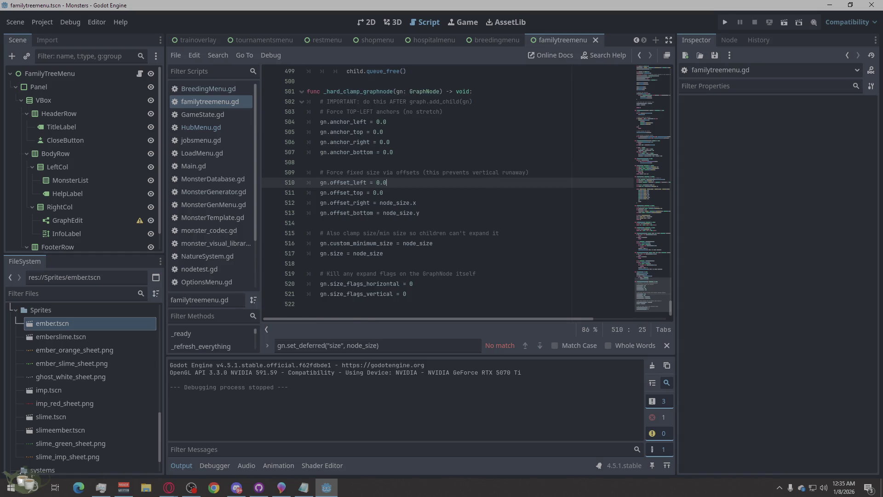
Search familytreemenu.gd for _compute_layout, finding 2 matches
{"action": "key", "text": "alt+Tab"}
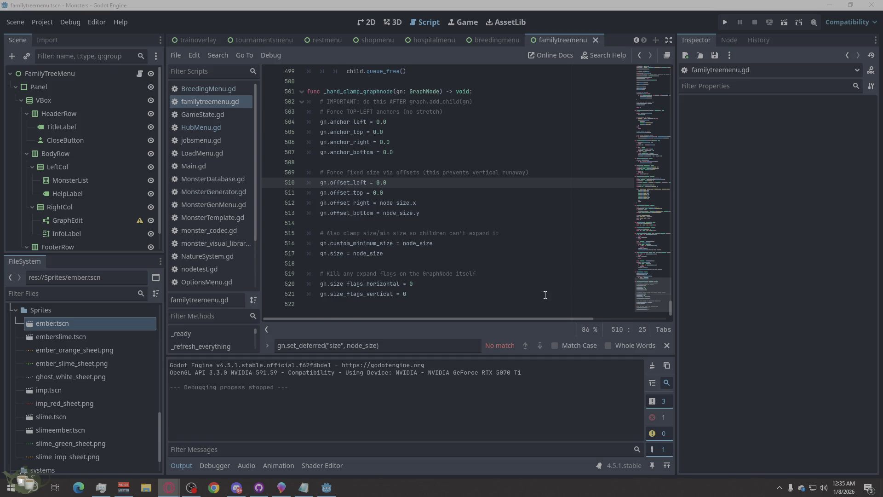
{"action": "left_click", "coordinate": [435, 222]}
{"action": "left_click", "coordinate": [362, 346]}
{"action": "key", "text": "ctrl+a"}
{"action": "type", "text": "_compute_layout"}
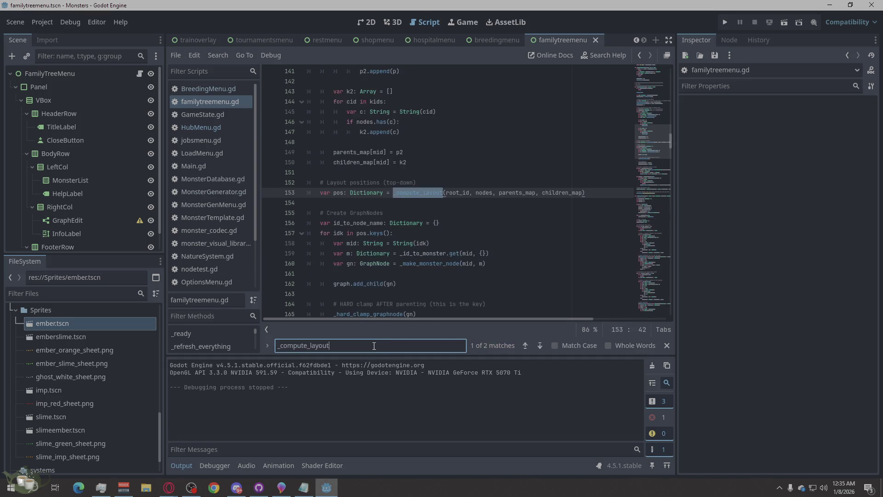
Select the whole _compute_layout function, lines 192–342 ending in return pos
{"action": "left_click", "coordinate": [541, 345]}
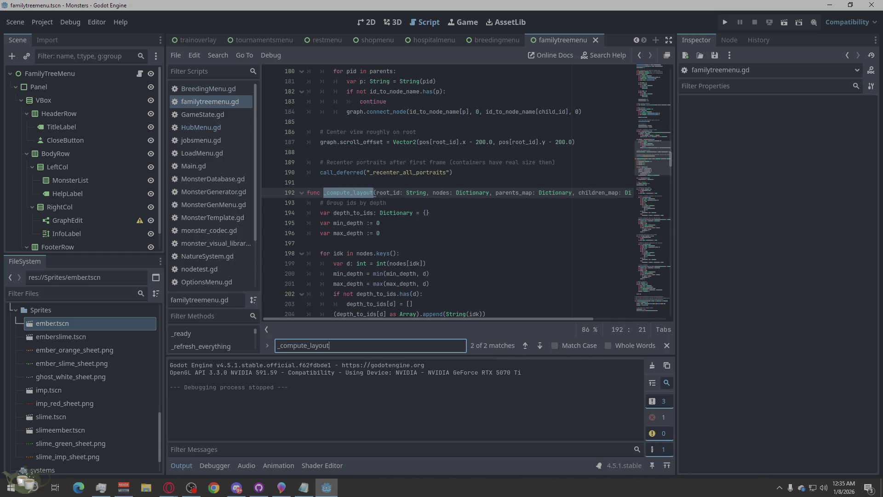
{"action": "key", "text": "alt+Tab"}
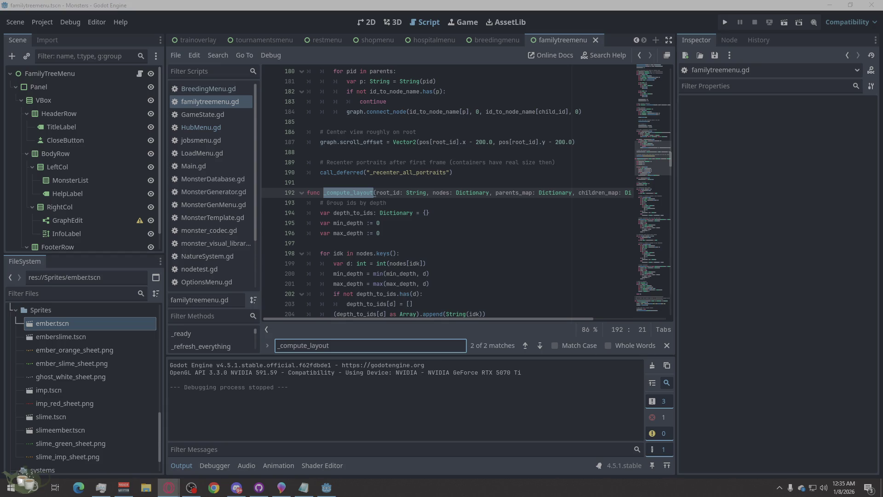
{"action": "scroll", "coordinate": [420, 244], "scroll_direction": "down", "scroll_amount": 20}
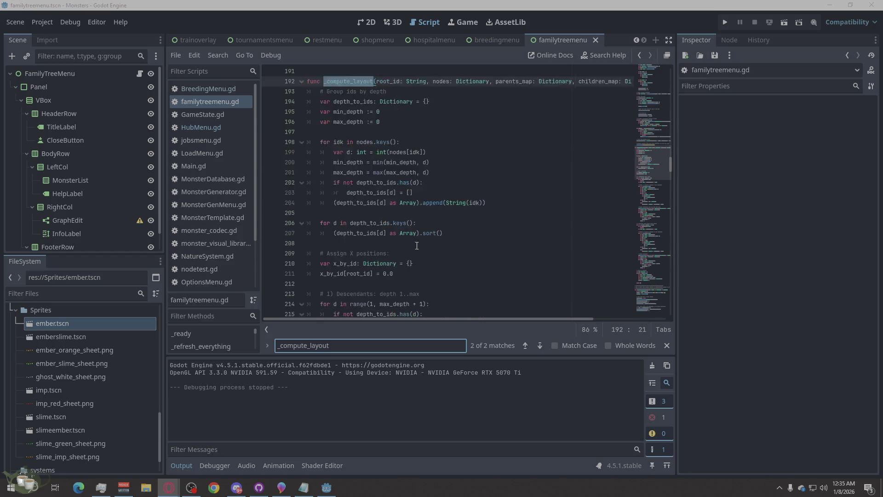
{"action": "scroll", "coordinate": [419, 245], "scroll_direction": "down", "scroll_amount": 2}
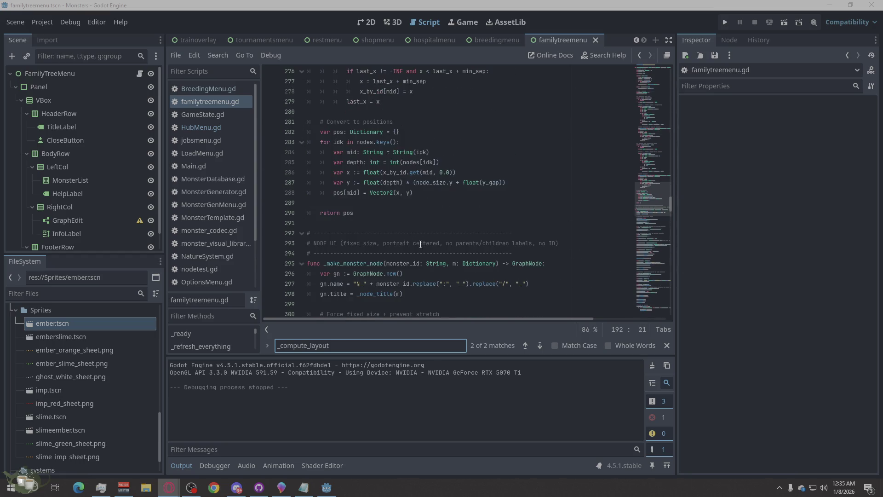
{"action": "mouse_move", "coordinate": [383, 223]}
{"action": "left_mouse_down"}
{"action": "mouse_move", "coordinate": [368, 212]}
{"action": "mouse_move", "coordinate": [331, 131]}
{"action": "mouse_move", "coordinate": [350, 146]}
{"action": "mouse_move", "coordinate": [378, 216]}
{"action": "mouse_move", "coordinate": [400, 198]}
{"action": "mouse_move", "coordinate": [412, 208]}
{"action": "mouse_move", "coordinate": [322, 266]}
{"action": "mouse_move", "coordinate": [313, 223]}
{"action": "mouse_move", "coordinate": [299, 228]}
{"action": "mouse_move", "coordinate": [279, 197]}
{"action": "left_mouse_up"}
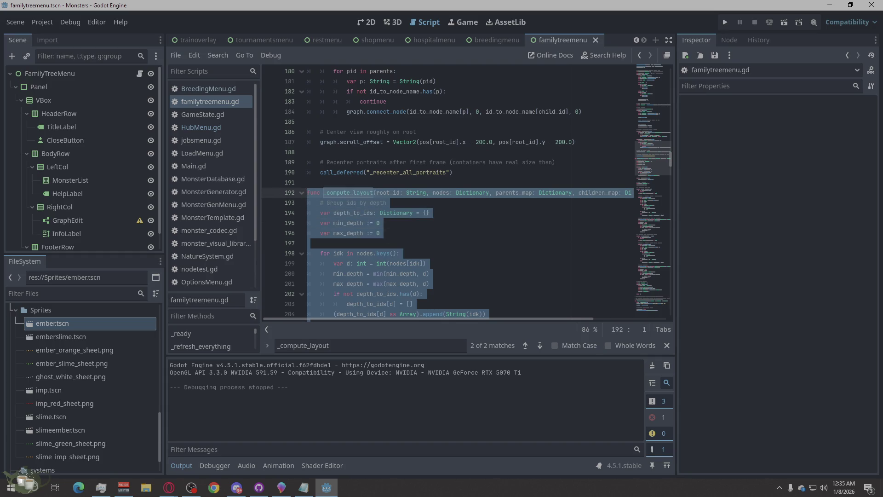
{"action": "left_click", "coordinate": [169, 487]}
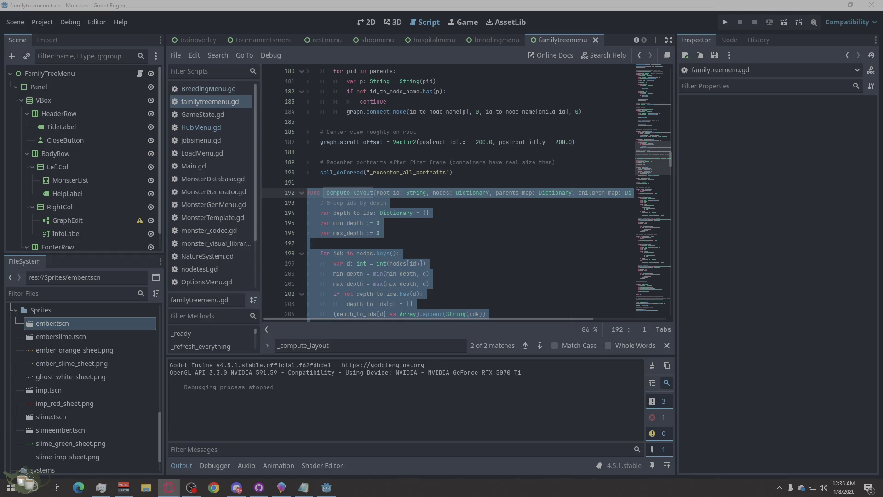
Paste the new _compute_layout code over the selection and save the script
{"action": "right_click", "coordinate": [379, 232]}
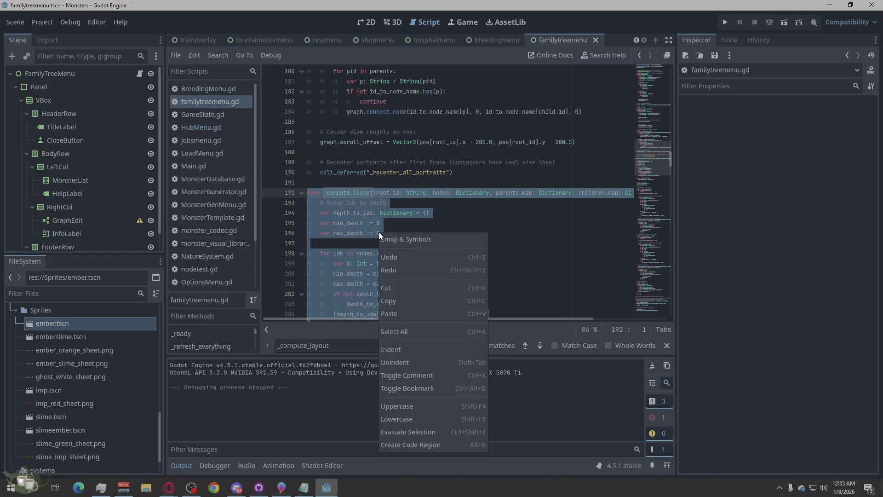
{"action": "left_click", "coordinate": [394, 314]}
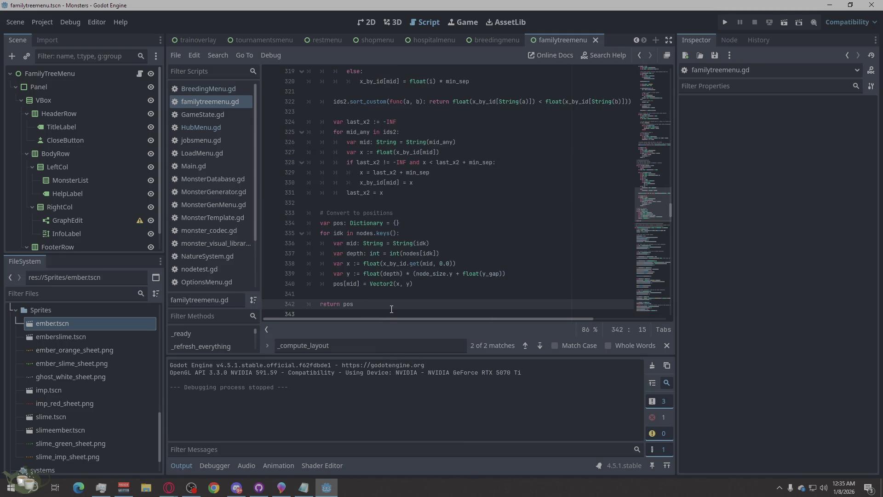
{"action": "key", "text": "ctrl+s"}
{"action": "scroll", "coordinate": [400, 279], "scroll_direction": "up", "scroll_amount": 15}
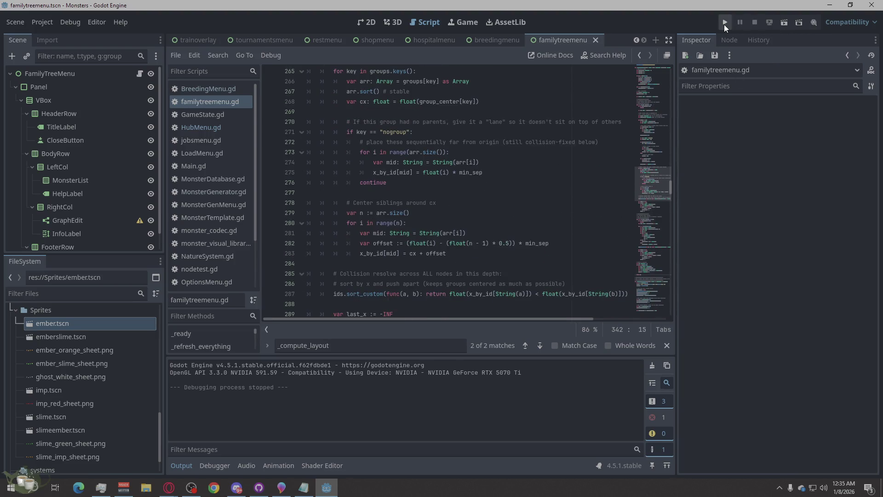
Relaunch the game, load a save slot, and show Ember/Slime (Timid) in the Ancestor Tree
{"action": "left_click", "coordinate": [724, 24]}
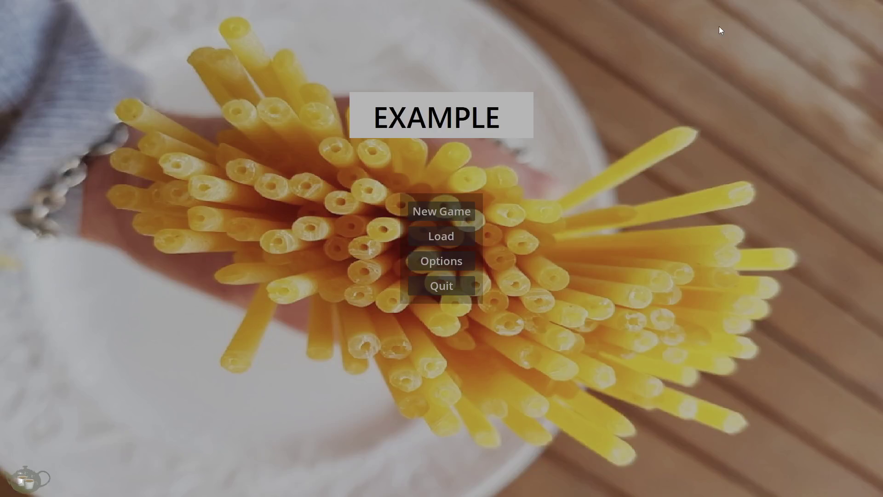
{"action": "left_click", "coordinate": [448, 234]}
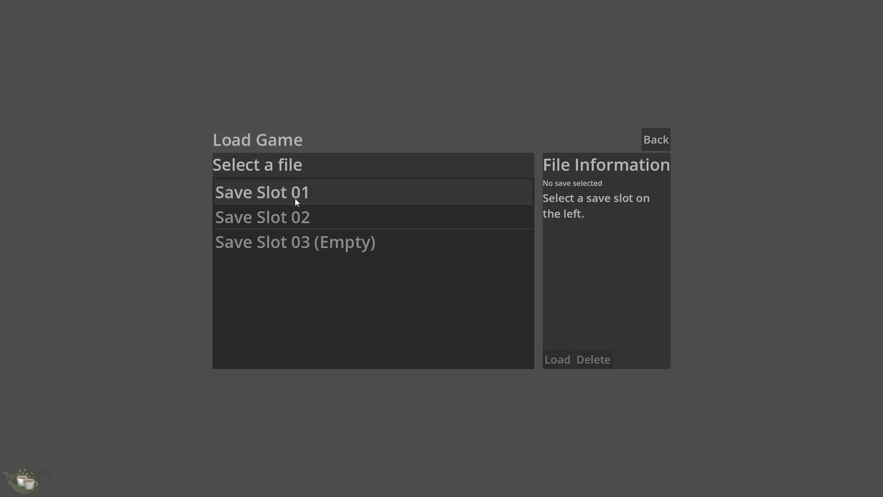
{"action": "left_click", "coordinate": [276, 217]}
{"action": "left_click", "coordinate": [554, 359]}
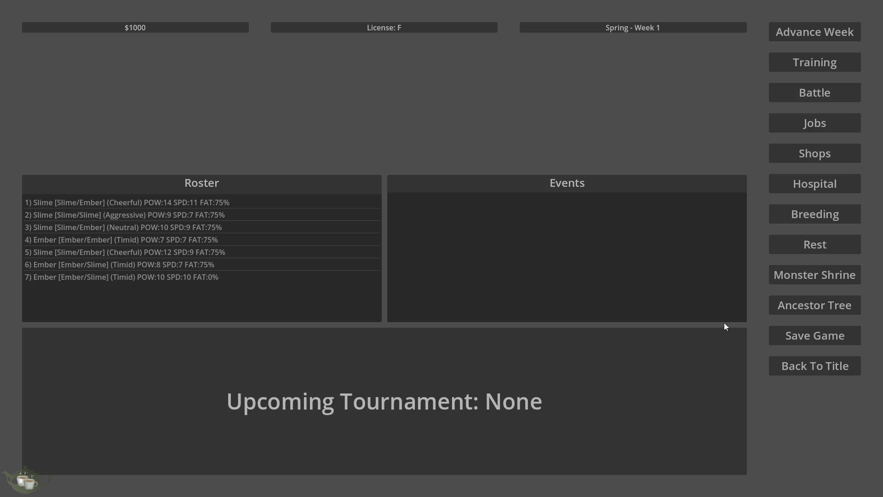
{"action": "left_click", "coordinate": [809, 306]}
{"action": "left_click", "coordinate": [111, 123]}
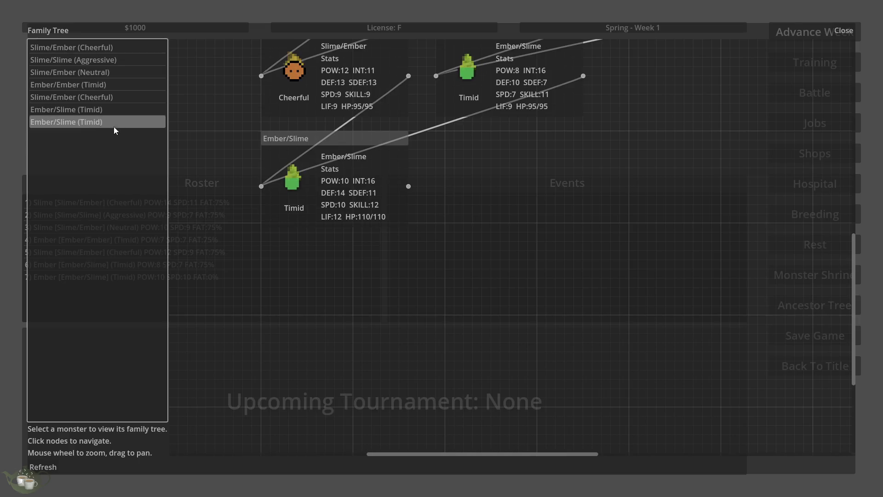
Zoom the graph to view Ember/Slime (Timid)'s two parents and four grandparents
{"action": "scroll", "coordinate": [513, 281], "scroll_direction": "down", "scroll_amount": 3}
{"action": "scroll", "coordinate": [600, 110], "scroll_direction": "up", "scroll_amount": 3}
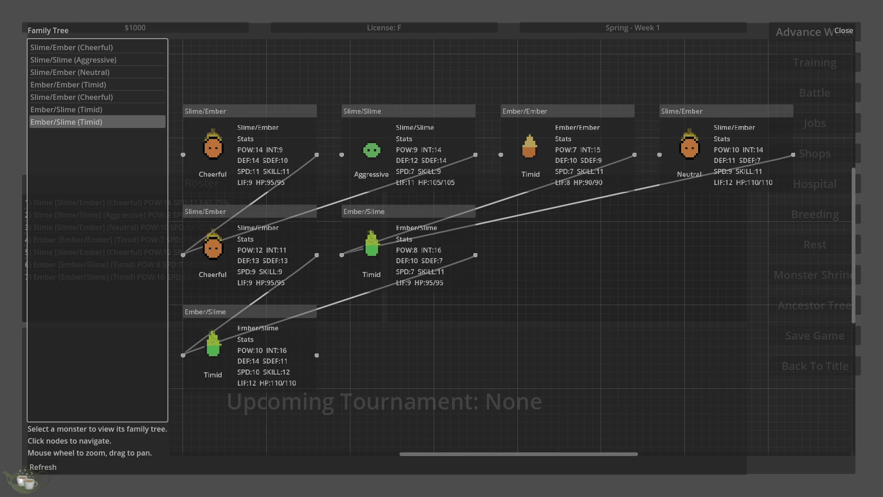
Close the family tree, return to the title menu, and stop the running game
{"action": "left_click", "coordinate": [845, 31]}
{"action": "left_click", "coordinate": [808, 364]}
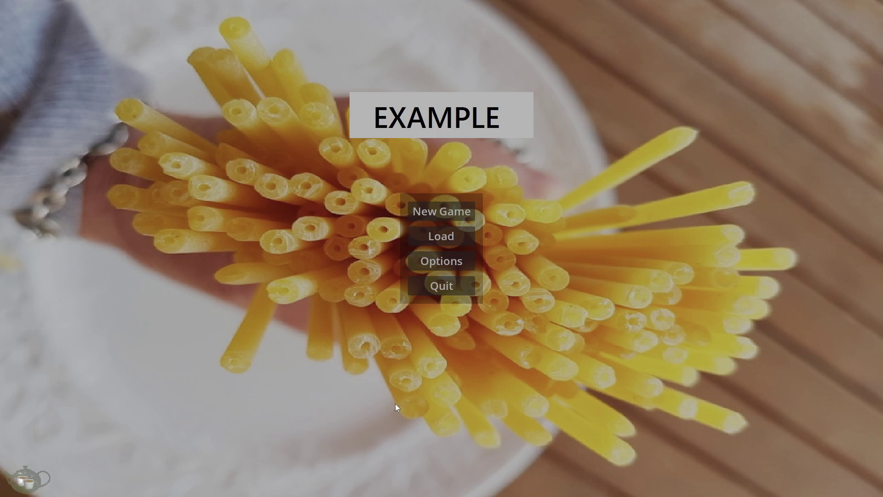
{"action": "left_click", "coordinate": [465, 286]}
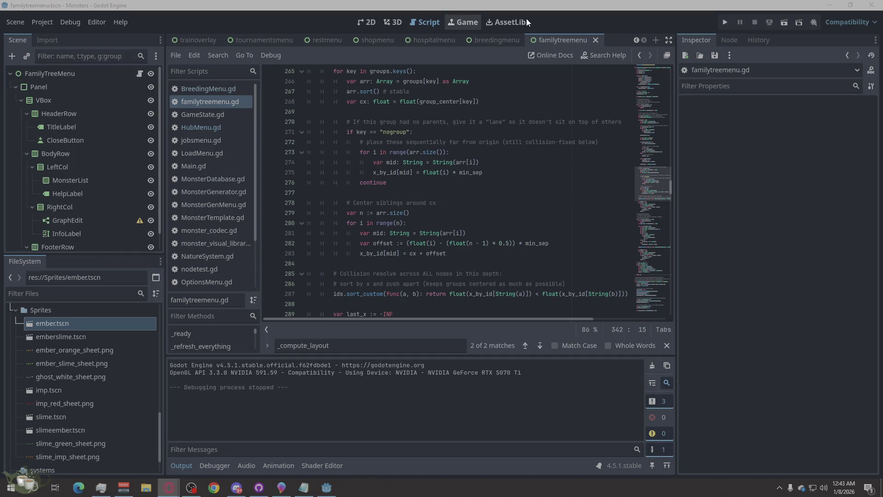
Create a User Interface scene, close it with Don't Save, and start another new scene
{"action": "left_click", "coordinate": [654, 41]}
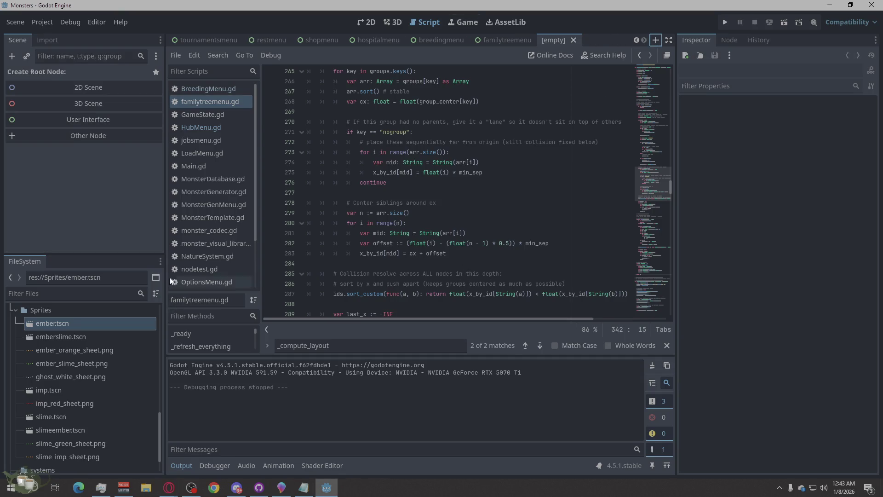
{"action": "left_click", "coordinate": [99, 119]}
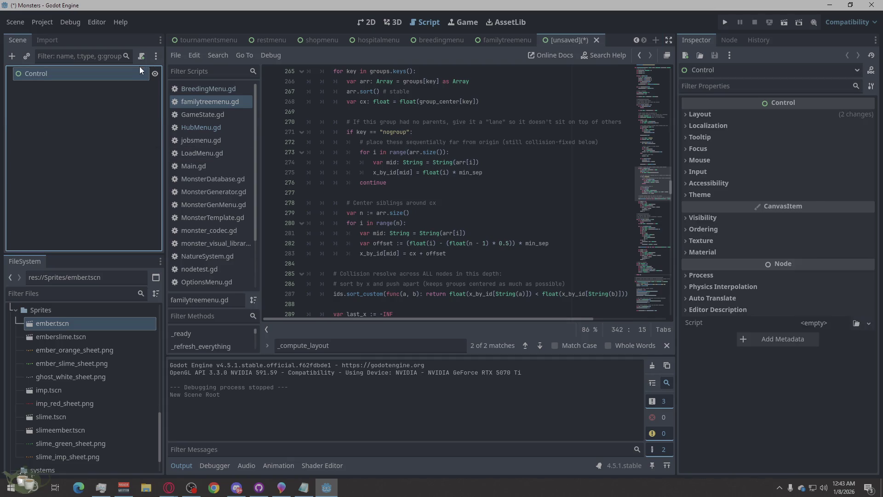
{"action": "left_click", "coordinate": [596, 41]}
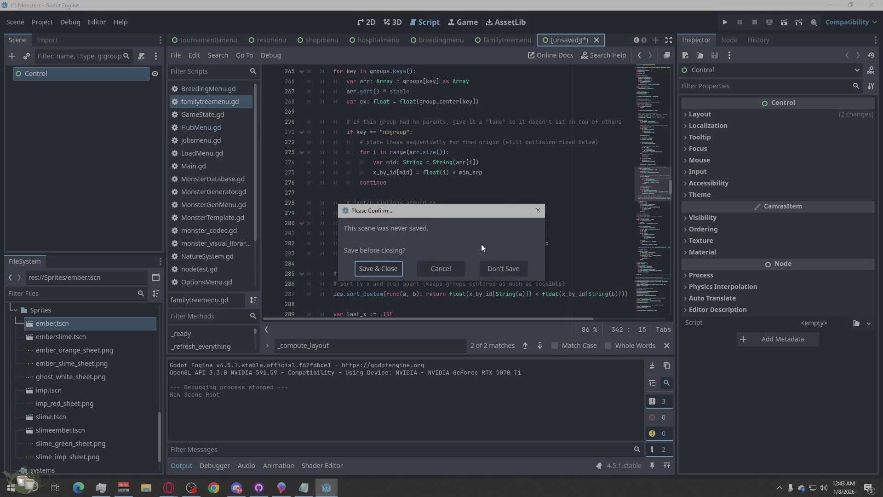
{"action": "left_click", "coordinate": [522, 269]}
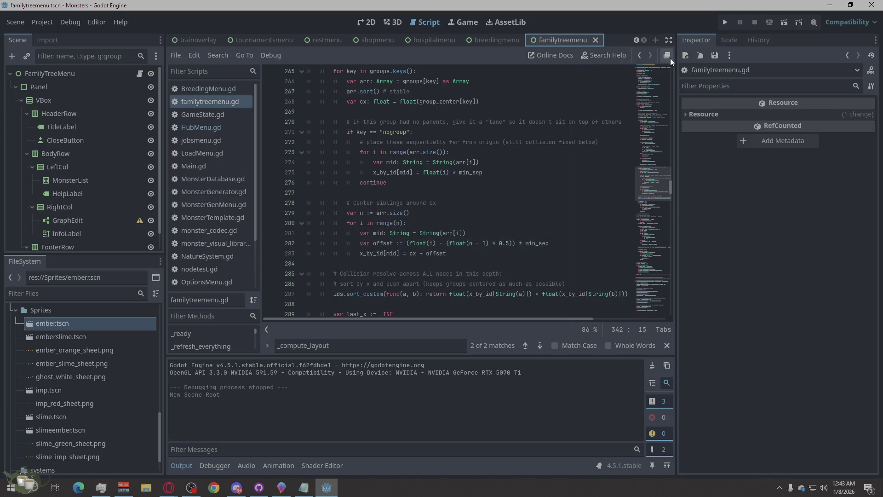
{"action": "left_click", "coordinate": [655, 41]}
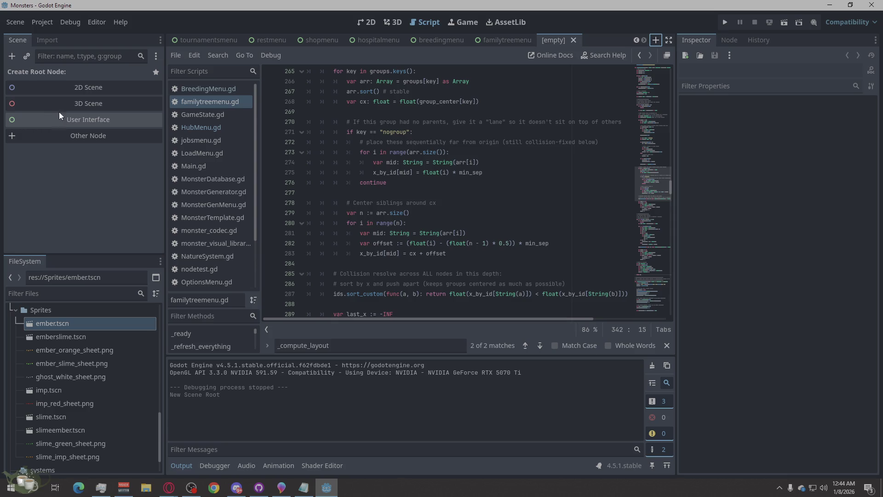
Make a 2D scene with an AnimatedSprite2D child under the Node2D root
{"action": "left_click", "coordinate": [79, 87]}
{"action": "right_click", "coordinate": [117, 75]}
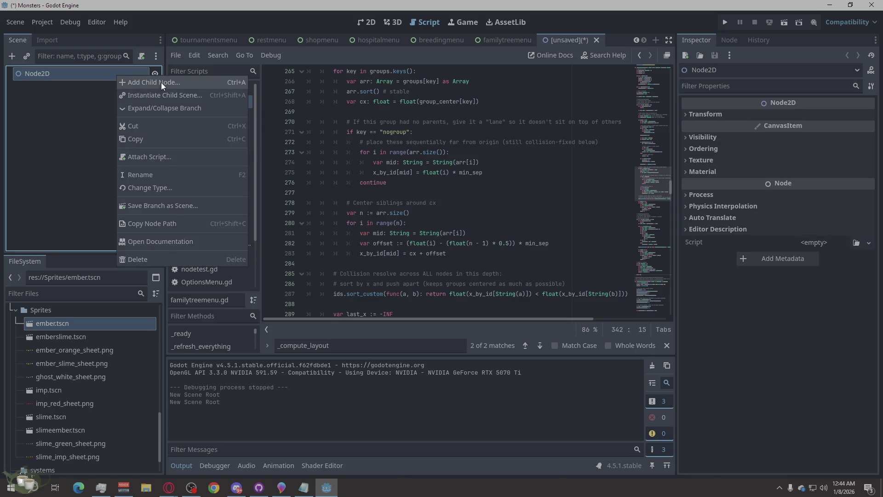
{"action": "left_click", "coordinate": [161, 83]}
{"action": "type", "text": "im"}
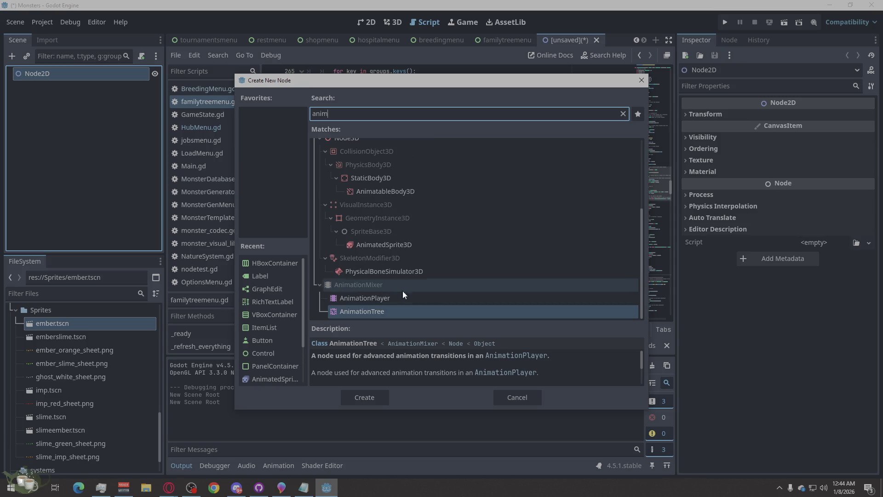
{"action": "scroll", "coordinate": [390, 298], "scroll_direction": "up", "scroll_amount": 3}
{"action": "scroll", "coordinate": [391, 297], "scroll_direction": "up", "scroll_amount": 1}
{"action": "left_click", "coordinate": [392, 233]}
{"action": "left_click", "coordinate": [371, 399]}
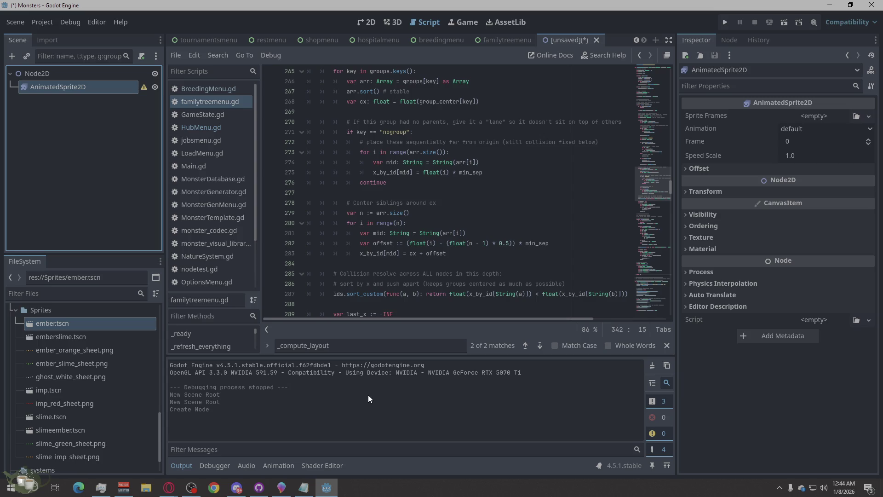
Give the AnimatedSprite2D a New SpriteFrames resource and open it for editing
{"action": "right_click", "coordinate": [58, 87]}
{"action": "left_click", "coordinate": [774, 122]}
{"action": "left_click", "coordinate": [828, 113]}
{"action": "left_click", "coordinate": [828, 143]}
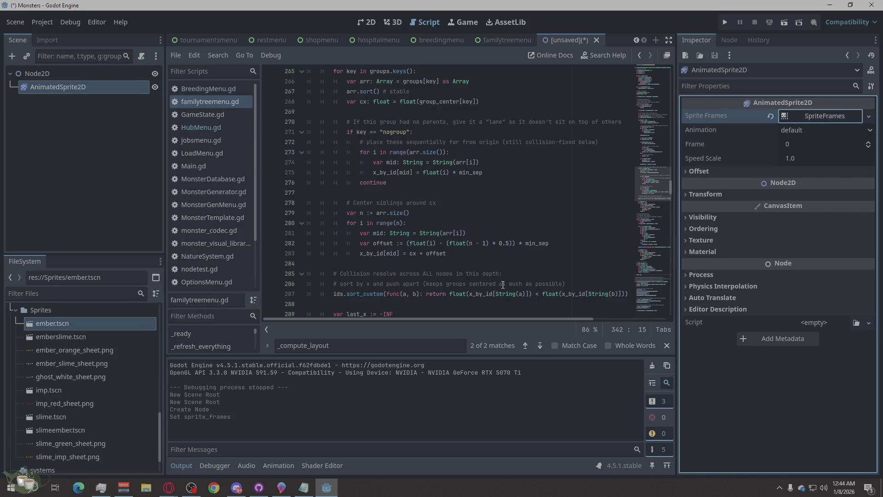
{"action": "left_click", "coordinate": [840, 118]}
Browse the Sprites folder for a sprite sheet, then cancel without loading one
{"action": "left_click", "coordinate": [389, 342]}
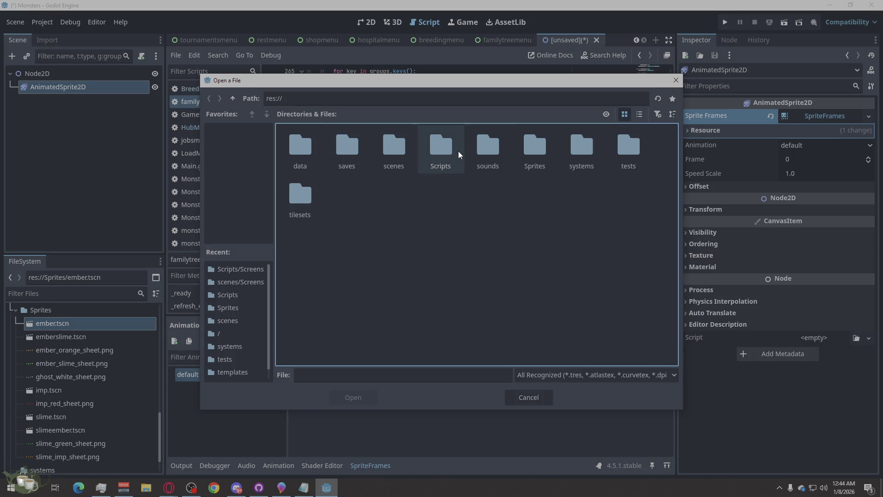
{"action": "double_click", "coordinate": [535, 146]}
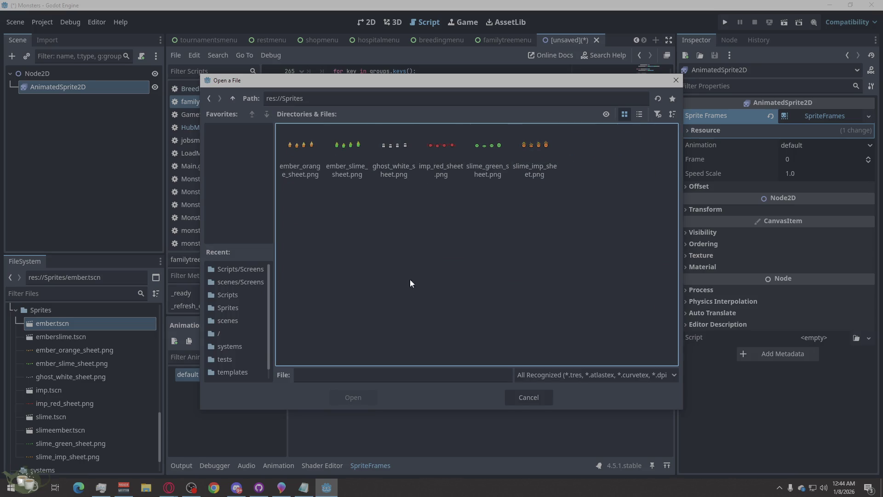
{"action": "left_click", "coordinate": [547, 397]}
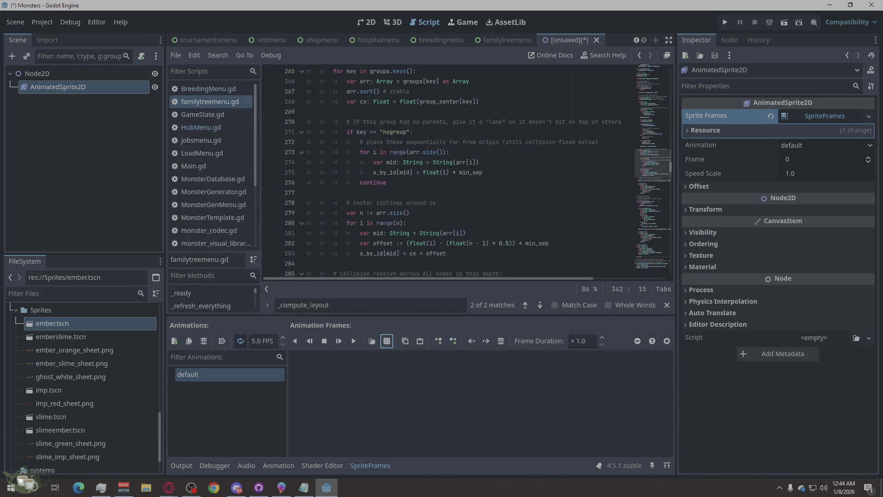
{"action": "key", "text": "alt+Tab"}
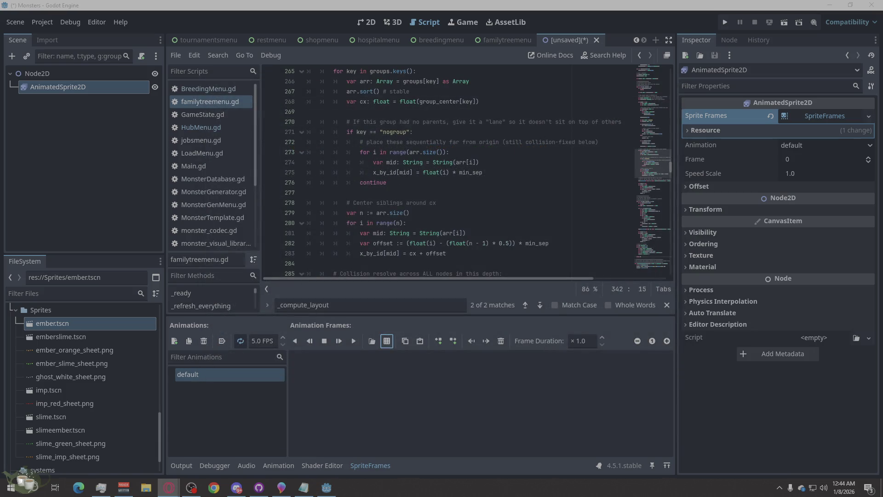
{"action": "key", "text": "alt+Tab"}
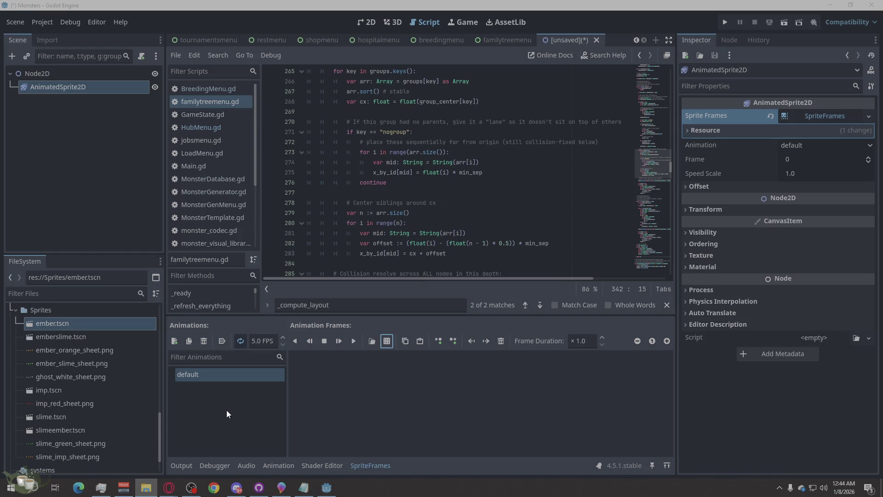
Import FireSpritesFreeDownload.png into res://Sprites and select it for loading frames
{"action": "left_click_drag", "start_coordinate": [43, 352], "coordinate": [42, 355]}
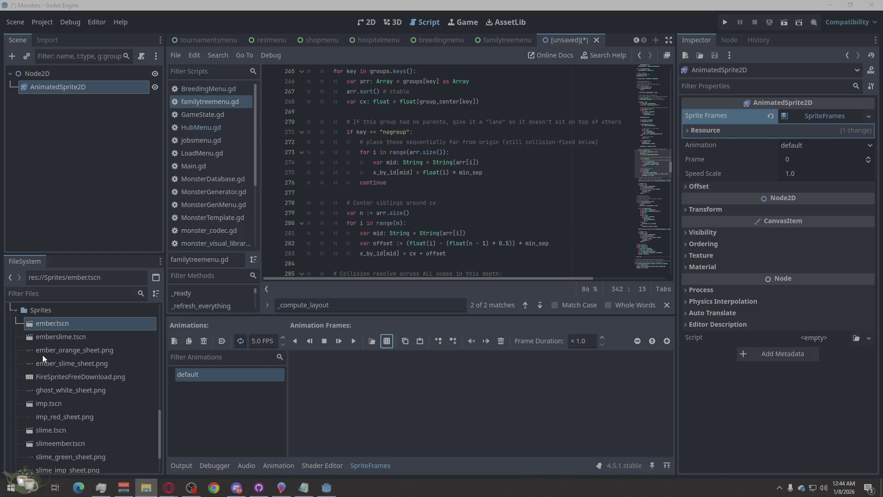
{"action": "mouse_move", "coordinate": [90, 360]}
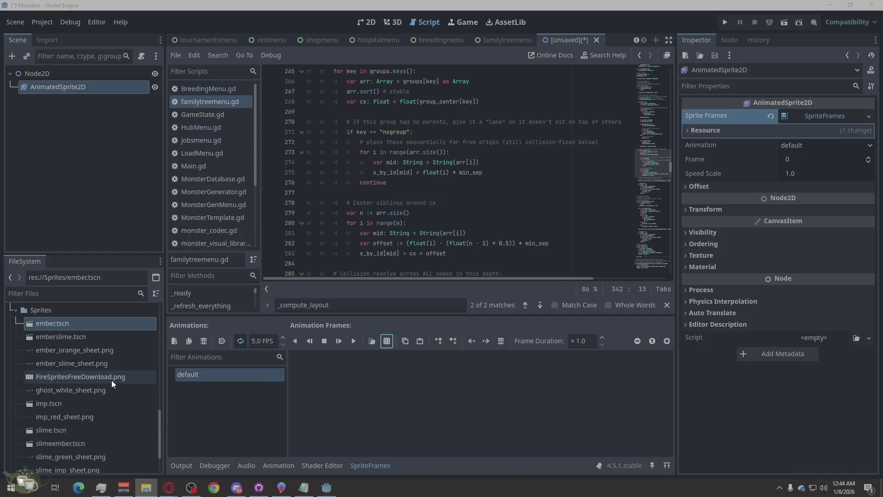
{"action": "mouse_move", "coordinate": [112, 382]}
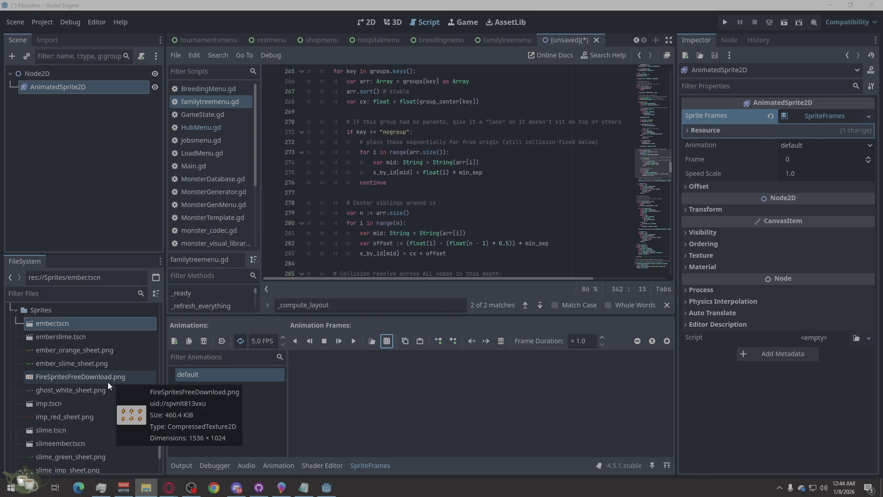
{"action": "left_click", "coordinate": [152, 376]}
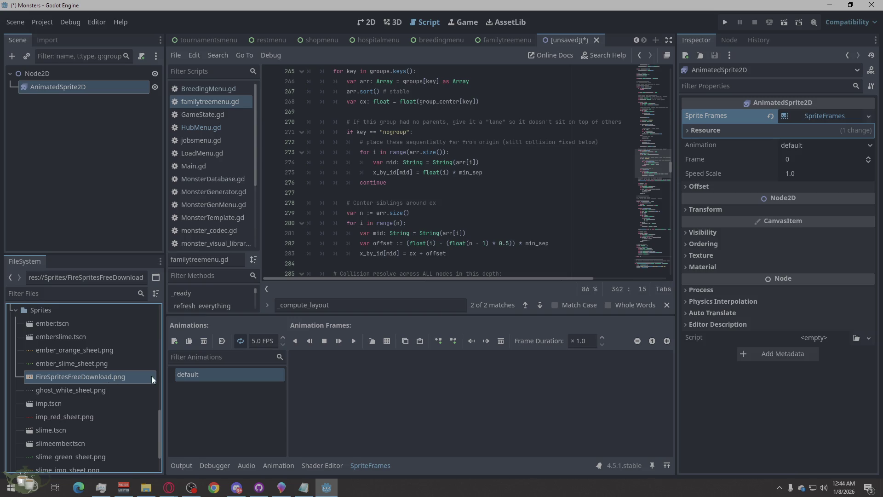
{"action": "left_click", "coordinate": [387, 344]}
Load the fire sprite sheet and set the grid to 6 horizontal by 2 vertical frames
{"action": "double_click", "coordinate": [399, 151]}
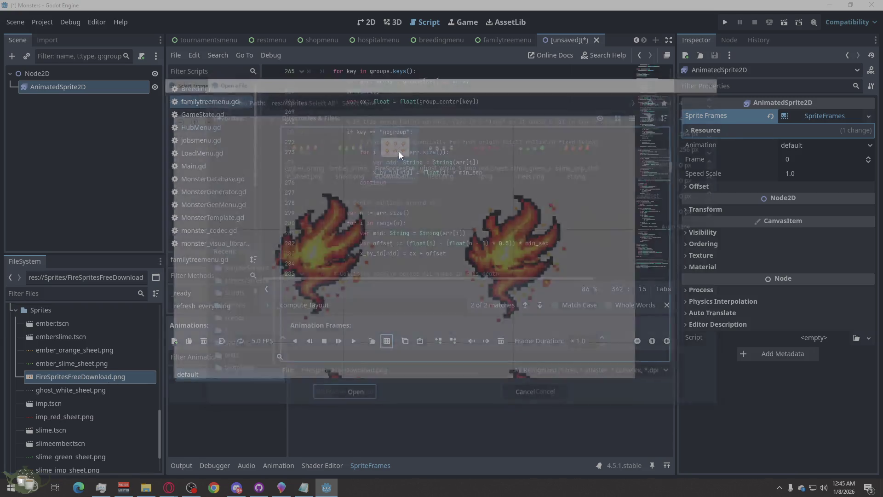
{"action": "scroll", "coordinate": [349, 244], "scroll_direction": "down", "scroll_amount": 2}
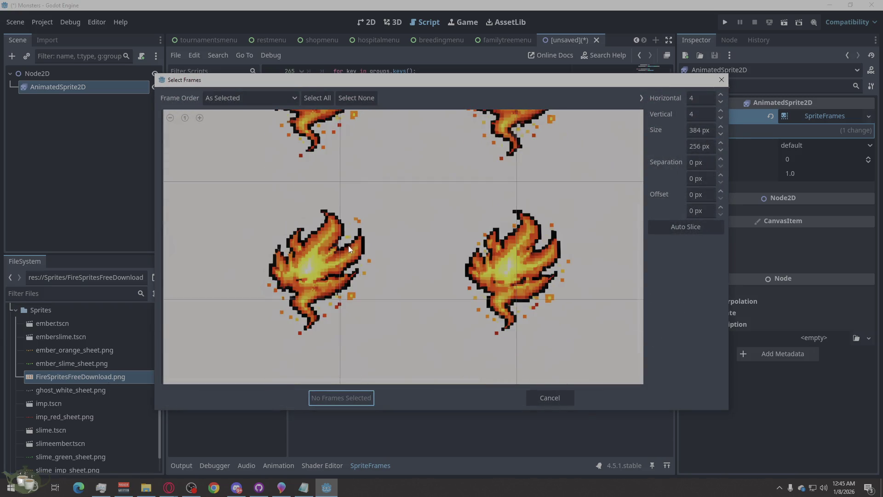
{"action": "scroll", "coordinate": [264, 260], "scroll_direction": "down", "scroll_amount": 3}
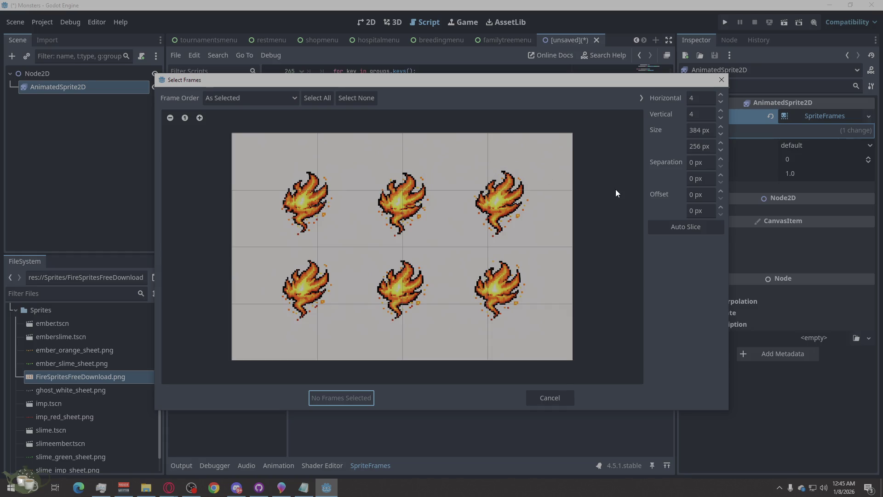
{"action": "left_click", "coordinate": [699, 102]}
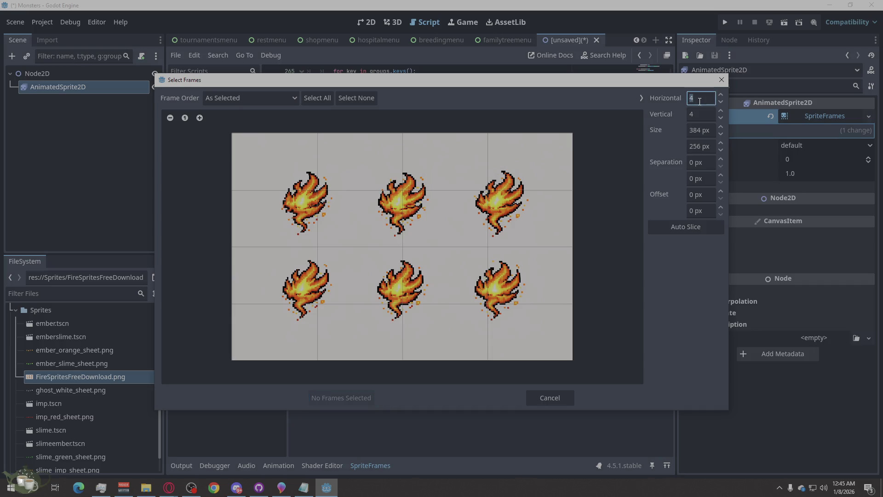
{"action": "type", "text": "6"}
{"action": "left_click", "coordinate": [696, 118]}
{"action": "type", "text": "2"}
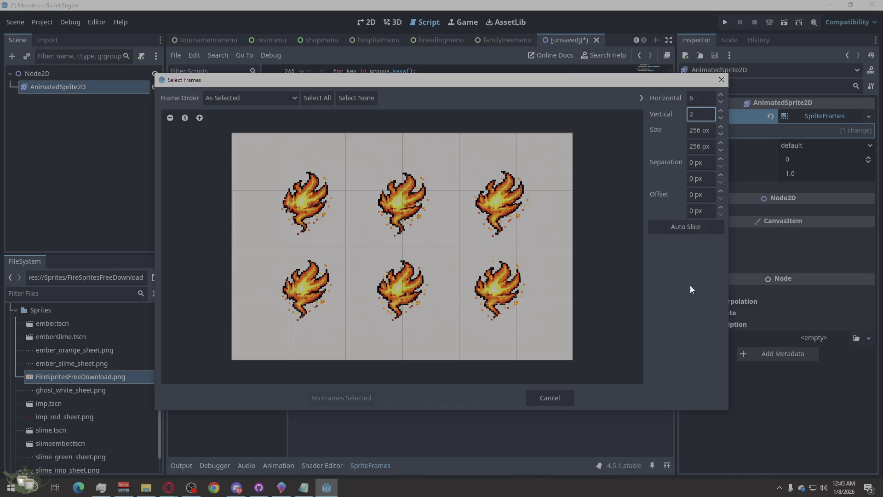
Adjust the grid fields, auto-slice into 256×512 px frames, and close without adding any frames
{"action": "left_click", "coordinate": [704, 126]}
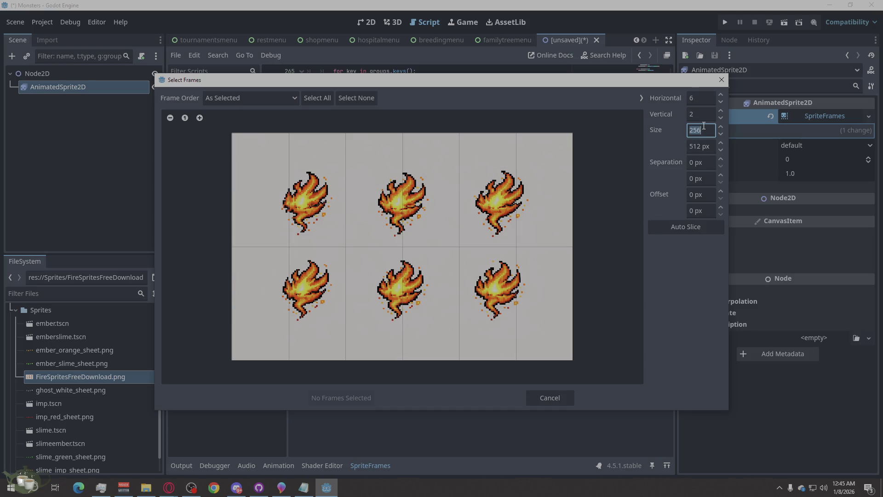
{"action": "left_click", "coordinate": [696, 97]}
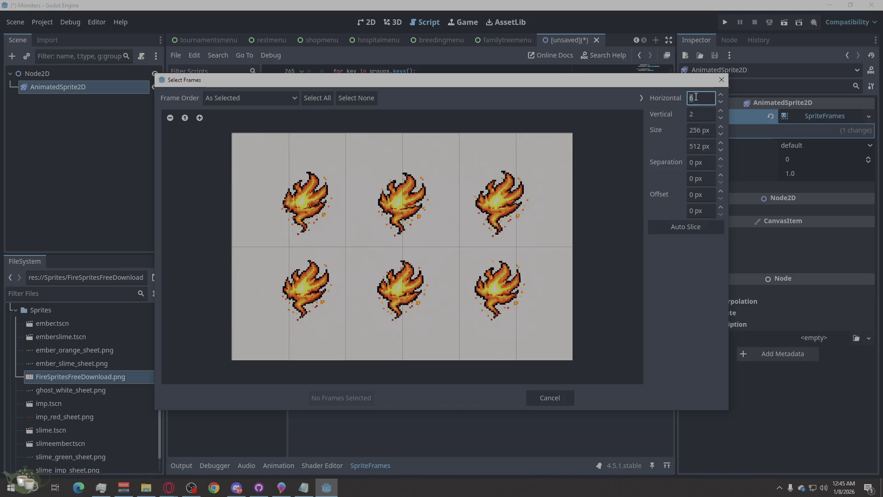
{"action": "type", "text": "3"}
{"action": "left_click", "coordinate": [699, 143]}
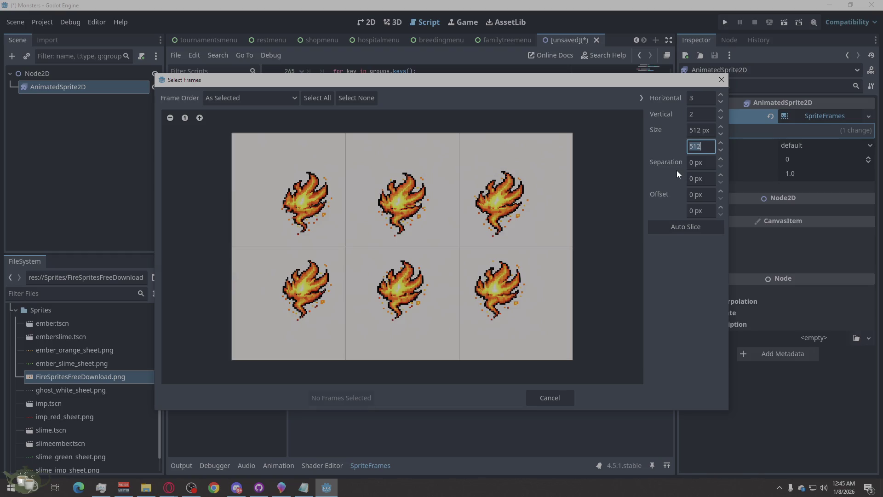
{"action": "left_click", "coordinate": [688, 229]}
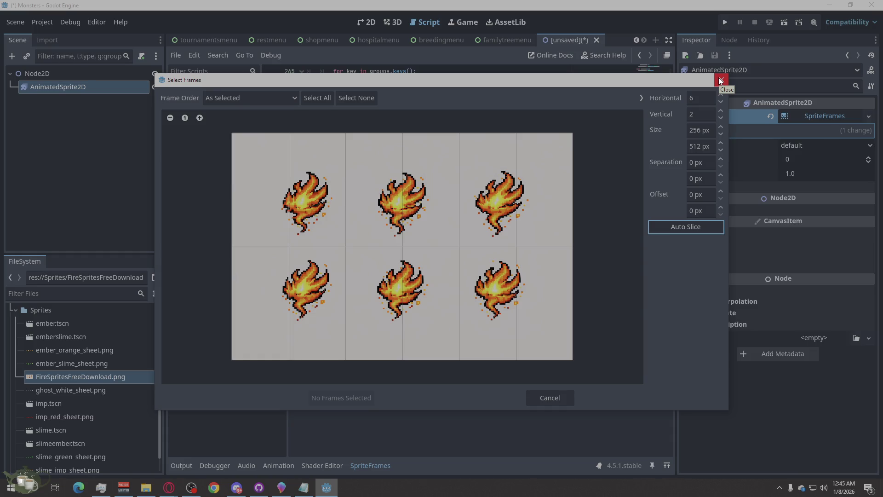
{"action": "left_click", "coordinate": [721, 80]}
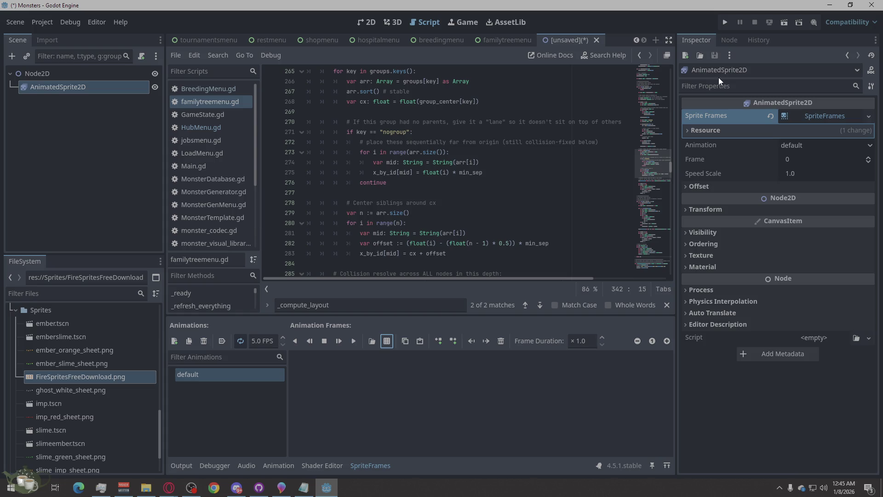
Delete FireSpritesFreeDownload.png from the project's Sprites folder
{"action": "right_click", "coordinate": [55, 376]}
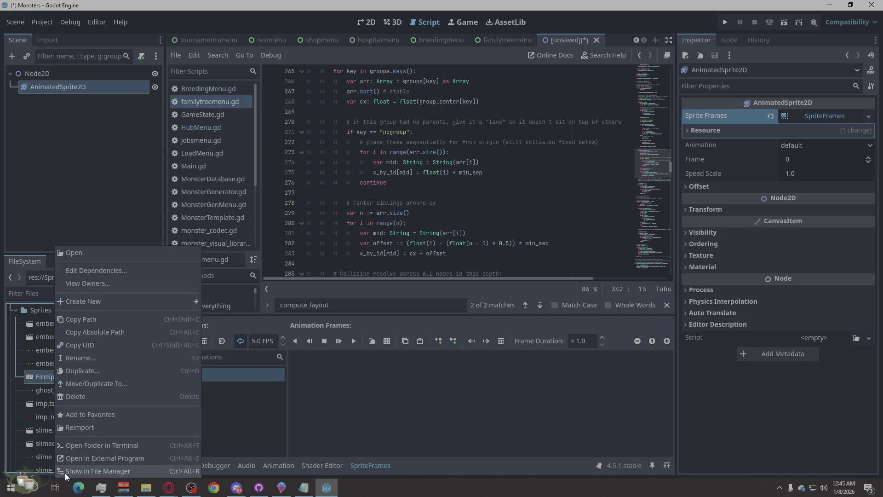
{"action": "left_click", "coordinate": [89, 398]}
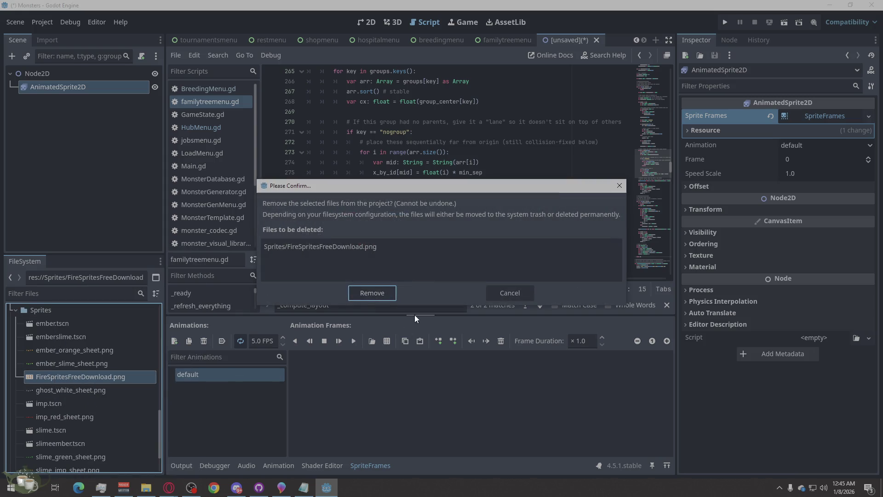
{"action": "left_click", "coordinate": [358, 292]}
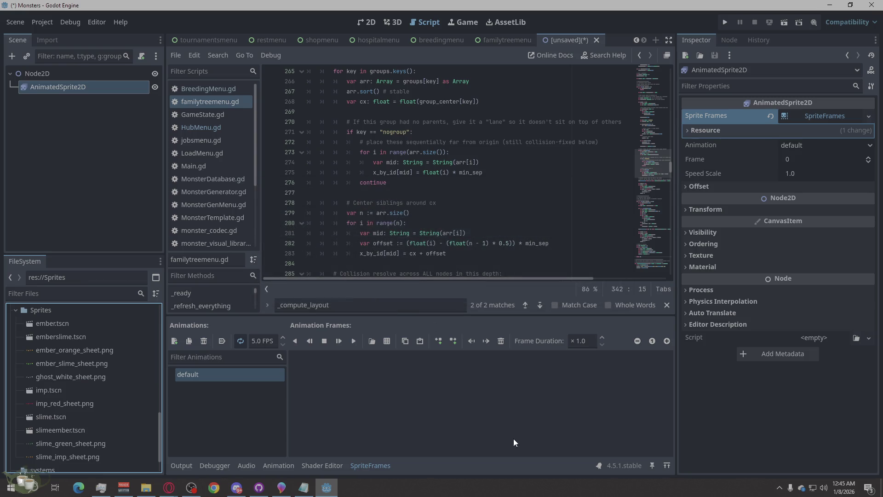
Close the unsaved sprite scene without saving, then switch to Opera
{"action": "left_click", "coordinate": [597, 40]}
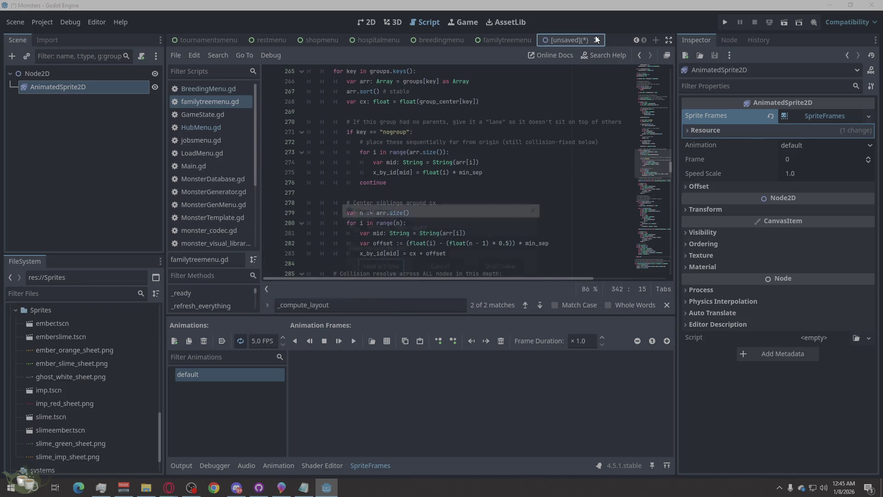
{"action": "left_click", "coordinate": [503, 268]}
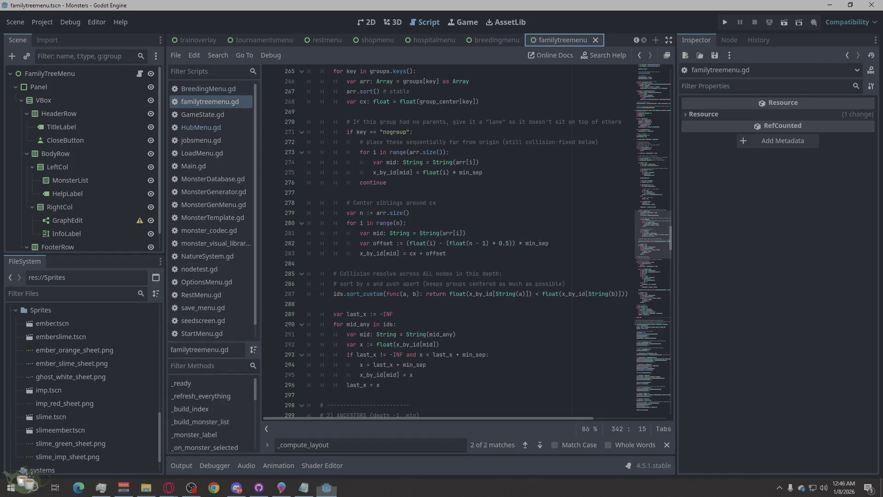
{"action": "key", "text": "alt+Tab"}
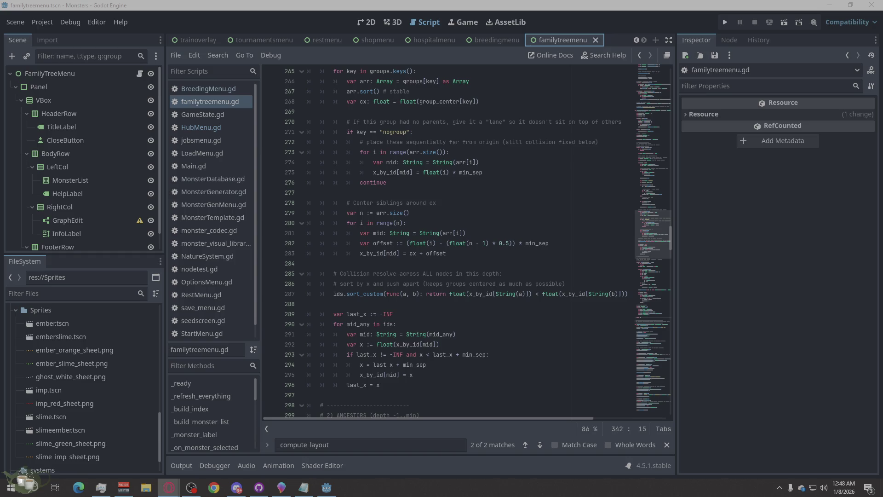
Replace the whole family tree script with the new code and save it
{"action": "right_click", "coordinate": [432, 202]}
{"action": "left_click", "coordinate": [451, 297]}
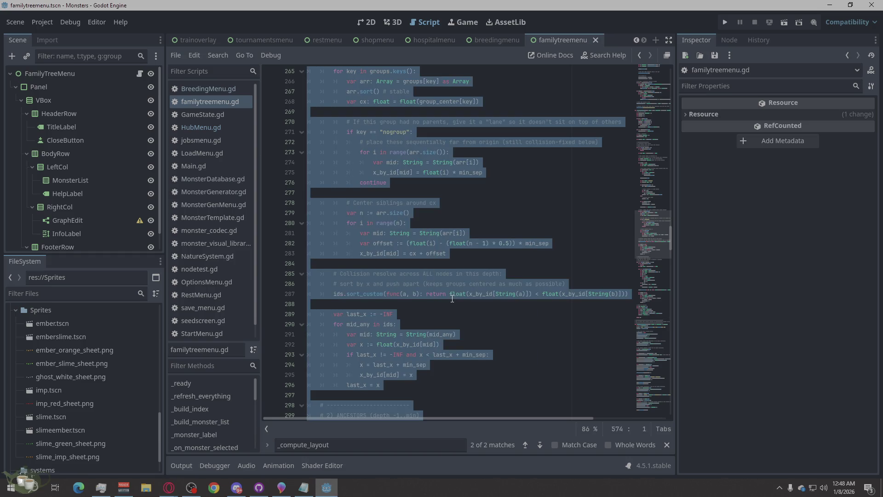
{"action": "key", "text": "ctrl+v"}
{"action": "key", "text": "ctrl+s"}
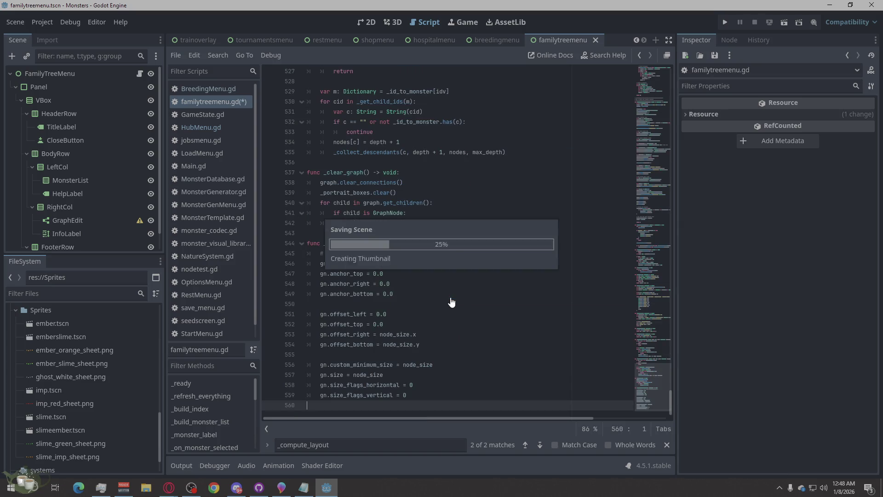
Run the project, load Save Slot 02 and open the Ancestor Tree screen
{"action": "left_click", "coordinate": [726, 22]}
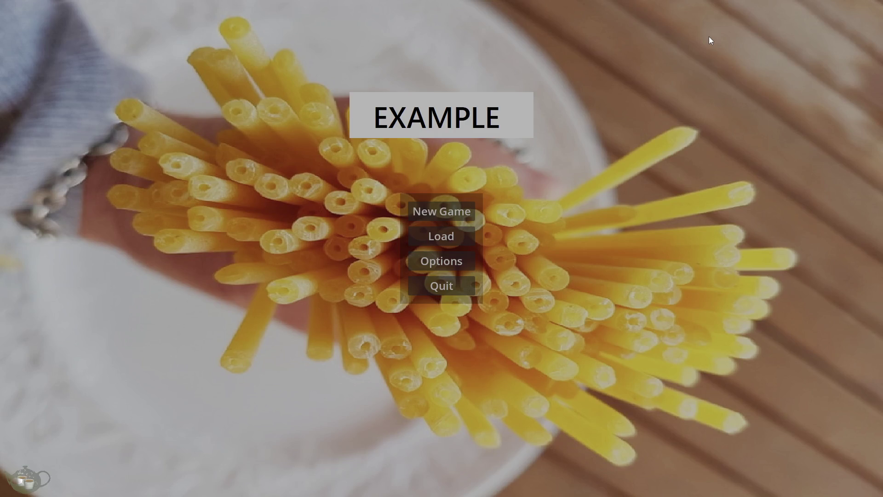
{"action": "left_click", "coordinate": [433, 241]}
{"action": "left_click", "coordinate": [488, 217]}
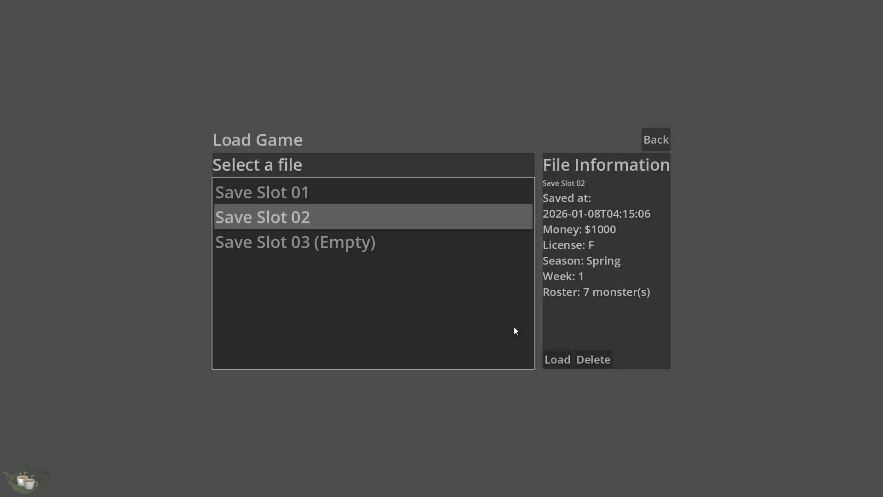
{"action": "left_click", "coordinate": [557, 359]}
{"action": "left_click", "coordinate": [829, 302]}
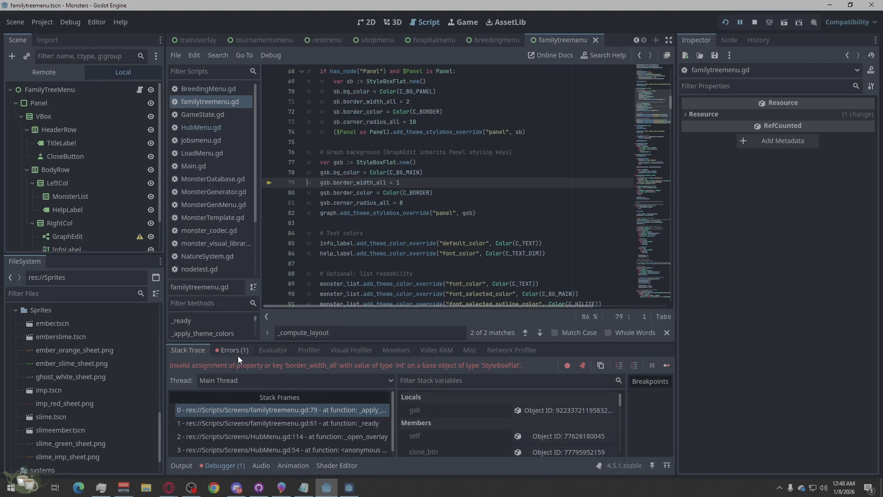
Copy the border_width_all error message from the Debugger's Errors list
{"action": "left_click", "coordinate": [237, 349]}
{"action": "right_click", "coordinate": [396, 395]}
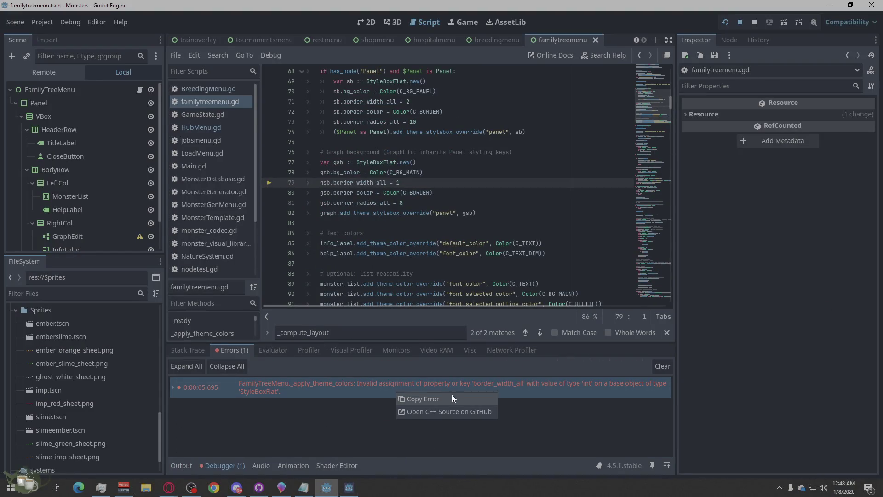
{"action": "left_click", "coordinate": [462, 405]}
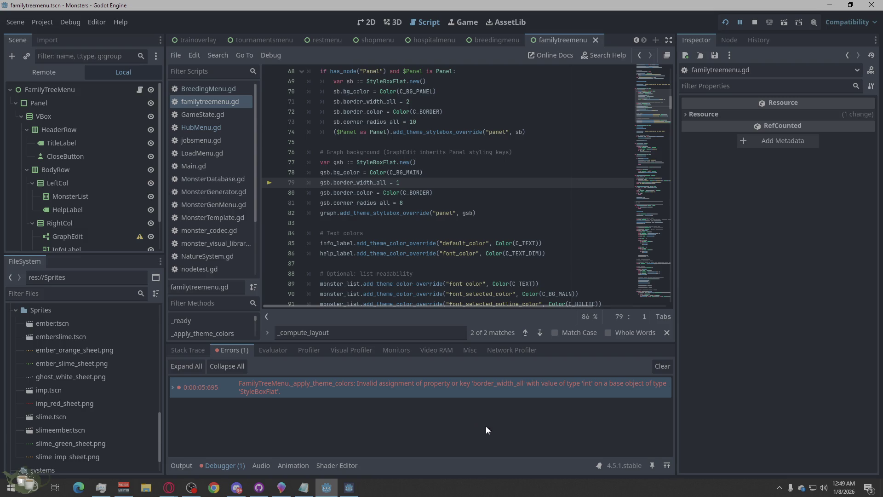
Expand the error's stack trace and jump to its source at familytreemenu.gd line 79
{"action": "double_click", "coordinate": [471, 391]}
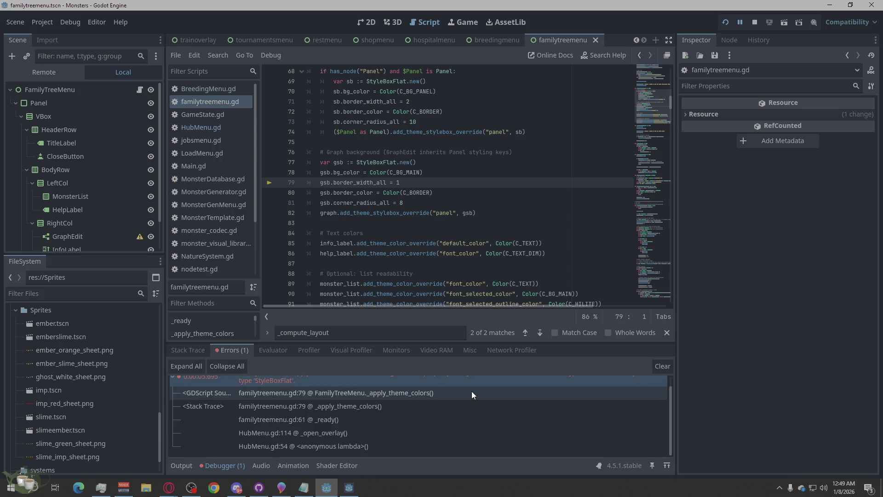
{"action": "scroll", "coordinate": [368, 207], "scroll_direction": "down", "scroll_amount": 8}
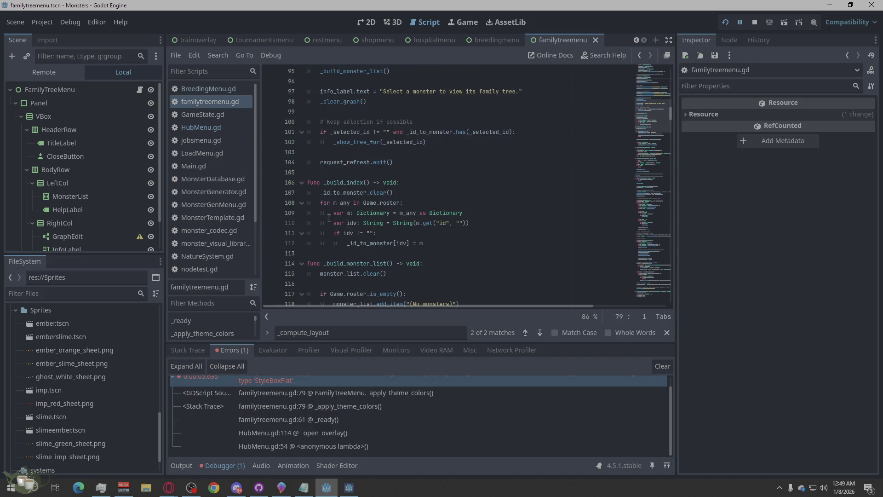
{"action": "left_click", "coordinate": [211, 155]}
{"action": "left_click", "coordinate": [238, 352]}
{"action": "left_click", "coordinate": [200, 380]}
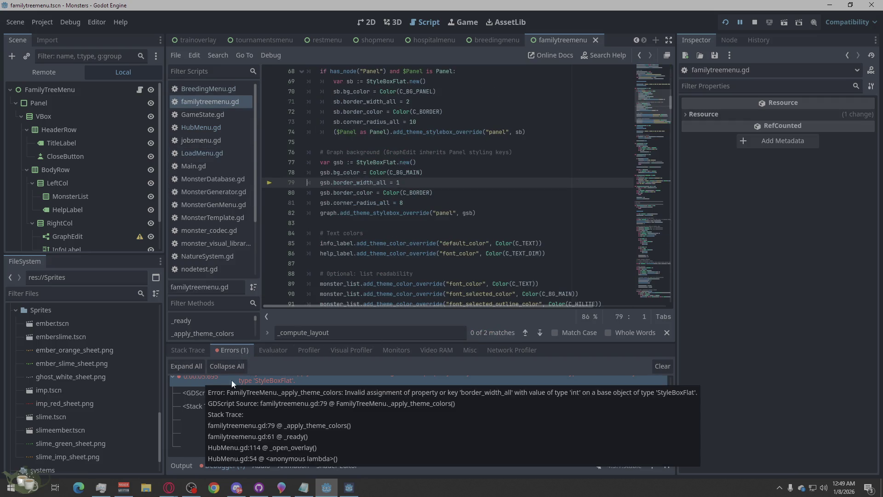
{"action": "key", "text": "alt+Tab"}
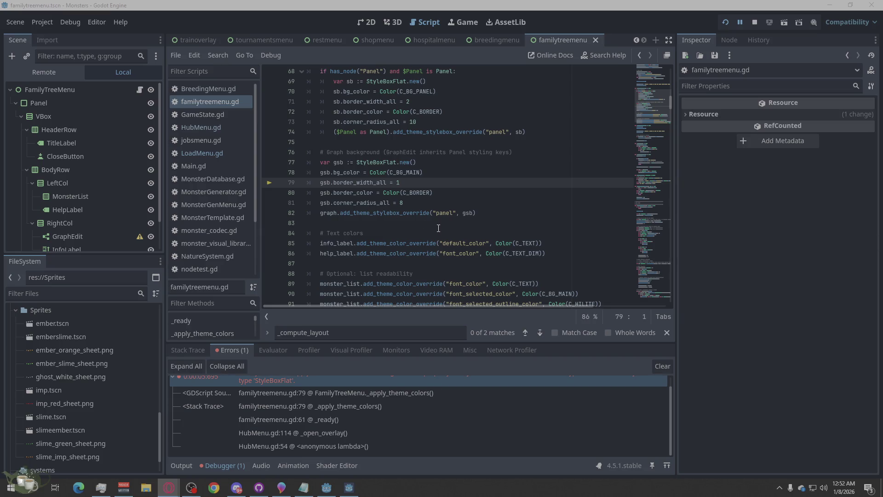
Paste the revised code over familytreemenu.gd, stop the game, save, and relaunch the project
{"action": "right_click", "coordinate": [492, 221]}
{"action": "left_click", "coordinate": [506, 327]}
{"action": "key", "text": "ctrl+v"}
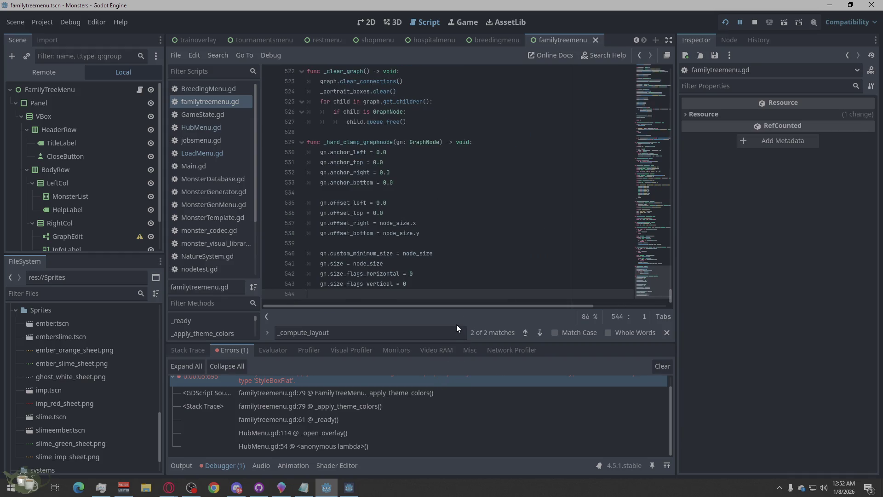
{"action": "left_click", "coordinate": [755, 19]}
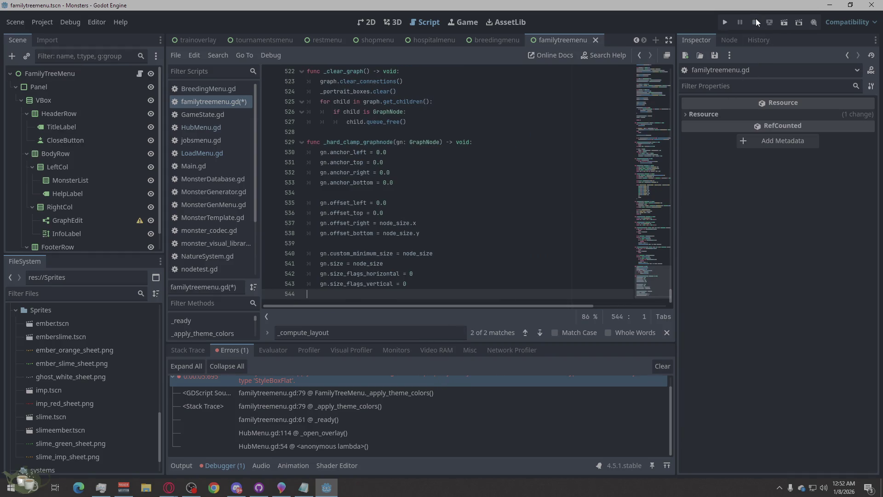
{"action": "left_click", "coordinate": [532, 203]}
{"action": "key", "text": "ctrl+s"}
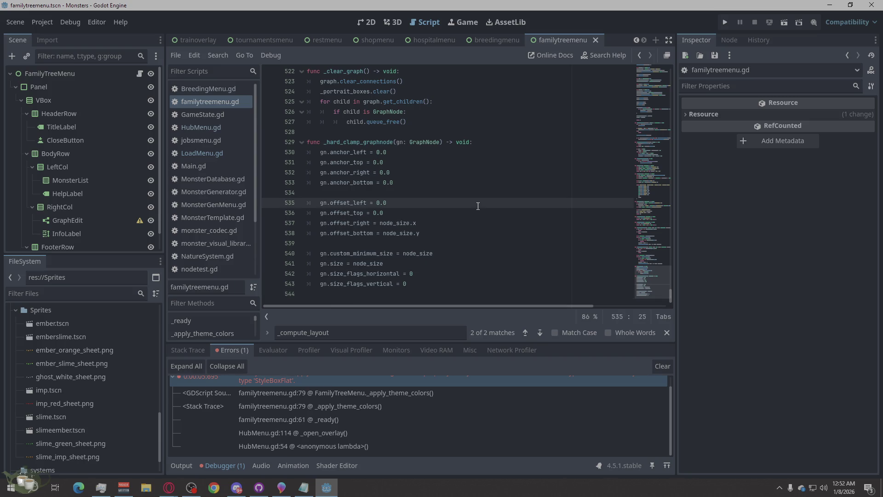
{"action": "left_click", "coordinate": [724, 23]}
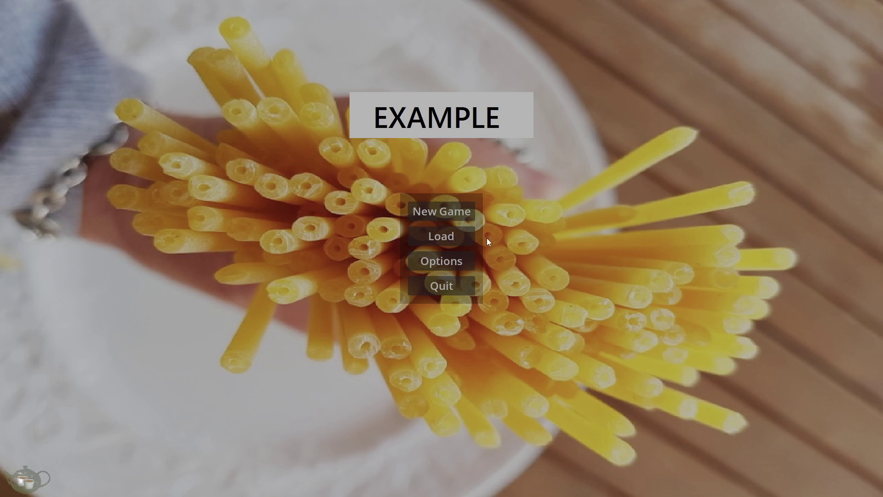
Load Save Slot 02 into the game's hub
{"action": "left_click", "coordinate": [453, 237]}
{"action": "left_click", "coordinate": [291, 215]}
{"action": "left_click", "coordinate": [555, 358]}
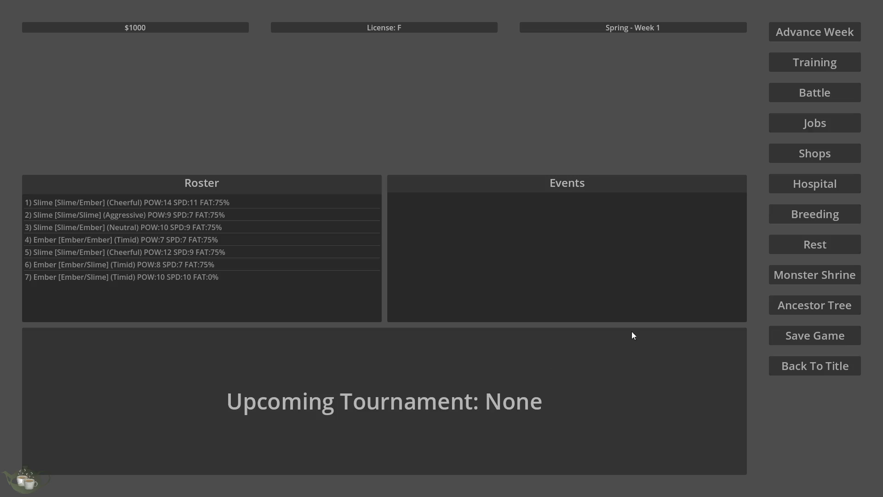
View and zoom the Ember/Slime (Timid) family tree, then close it
{"action": "left_click", "coordinate": [829, 313]}
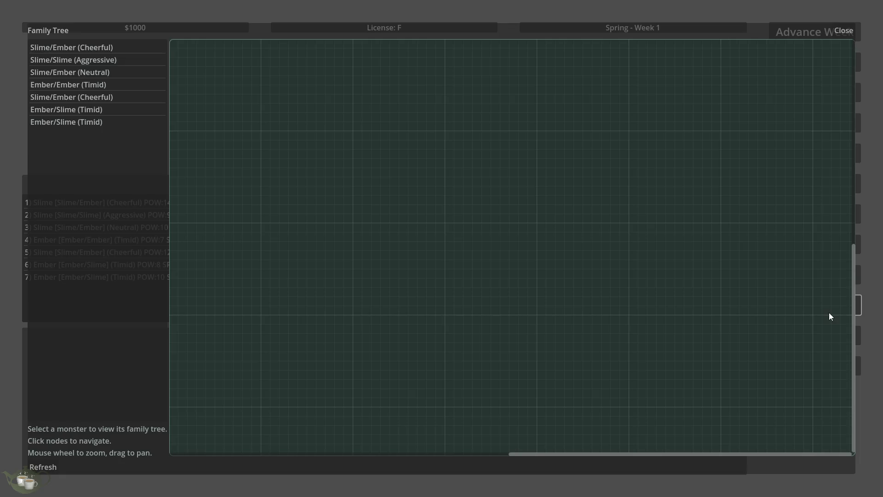
{"action": "left_click", "coordinate": [57, 121]}
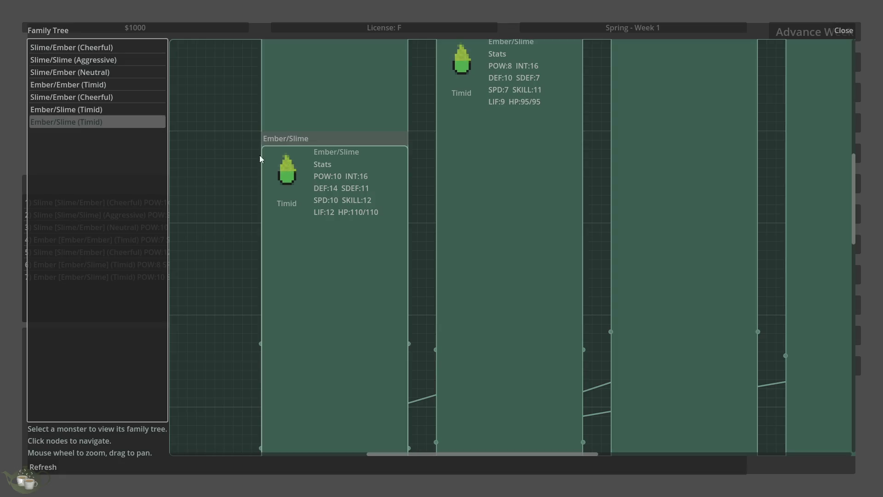
{"action": "scroll", "coordinate": [234, 242], "scroll_direction": "down", "scroll_amount": 2}
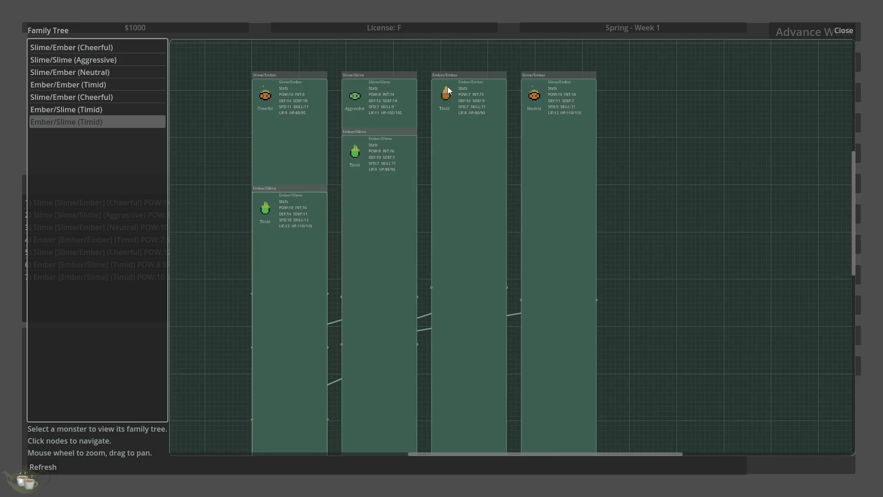
{"action": "scroll", "coordinate": [460, 236], "scroll_direction": "up", "scroll_amount": 2}
{"action": "scroll", "coordinate": [633, 238], "scroll_direction": "down", "scroll_amount": 1}
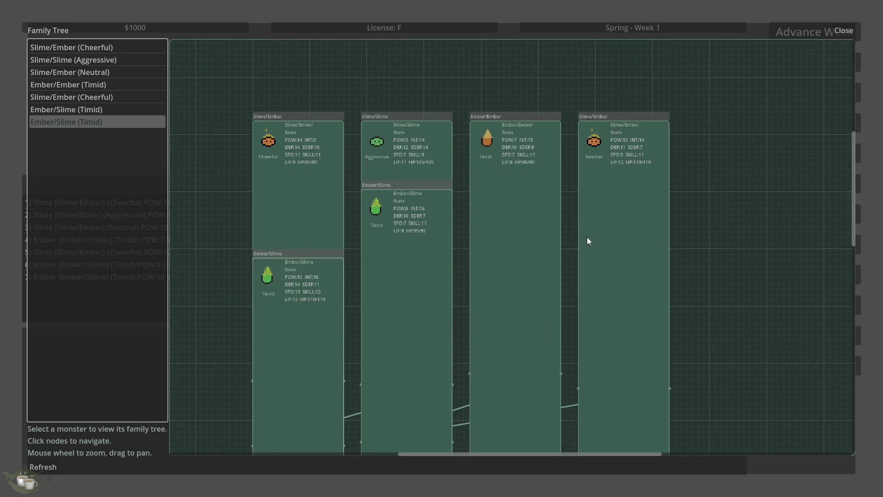
{"action": "left_click", "coordinate": [842, 31]}
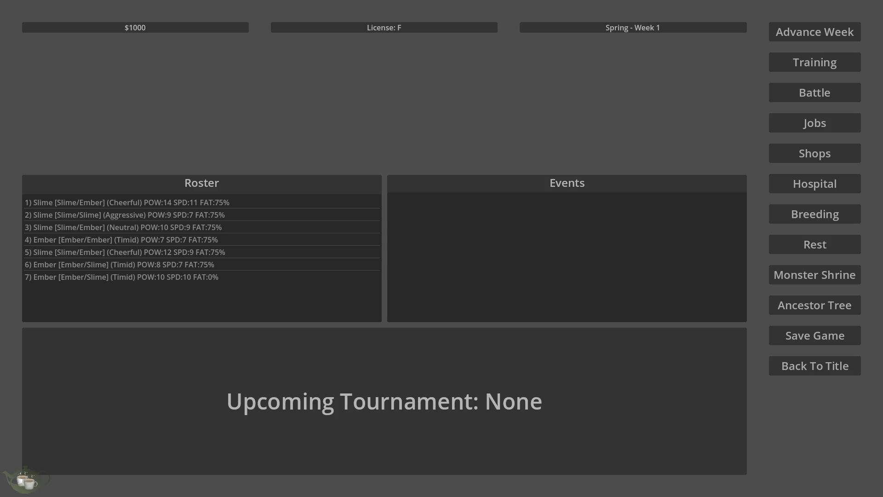
Reopen the Ember/Slime (Timid) family tree, navigate from an ancestor node, then close it
{"action": "left_click", "coordinate": [821, 303]}
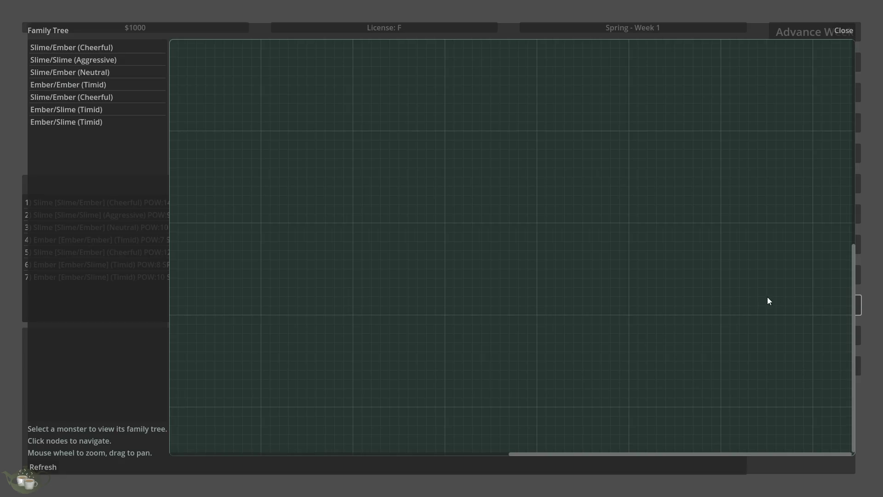
{"action": "left_click", "coordinate": [92, 122]}
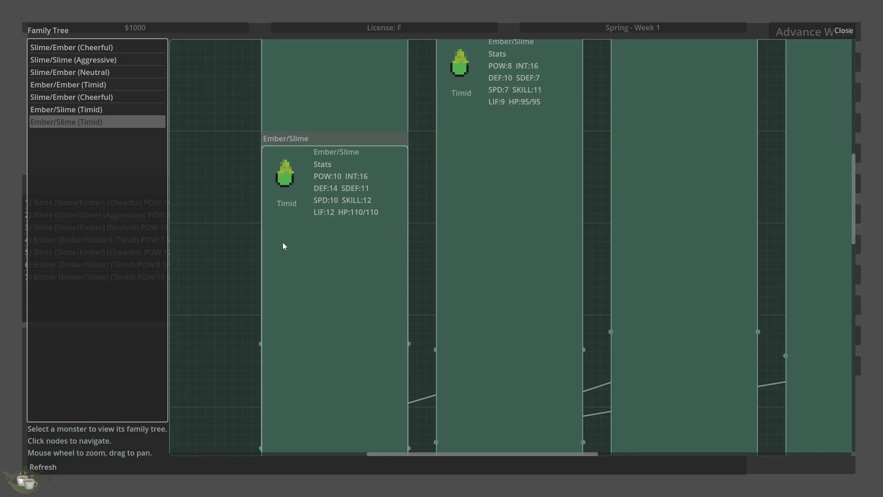
{"action": "scroll", "coordinate": [304, 277], "scroll_direction": "down", "scroll_amount": 2}
{"action": "scroll", "coordinate": [330, 267], "scroll_direction": "down", "scroll_amount": 1}
{"action": "left_click", "coordinate": [448, 175]}
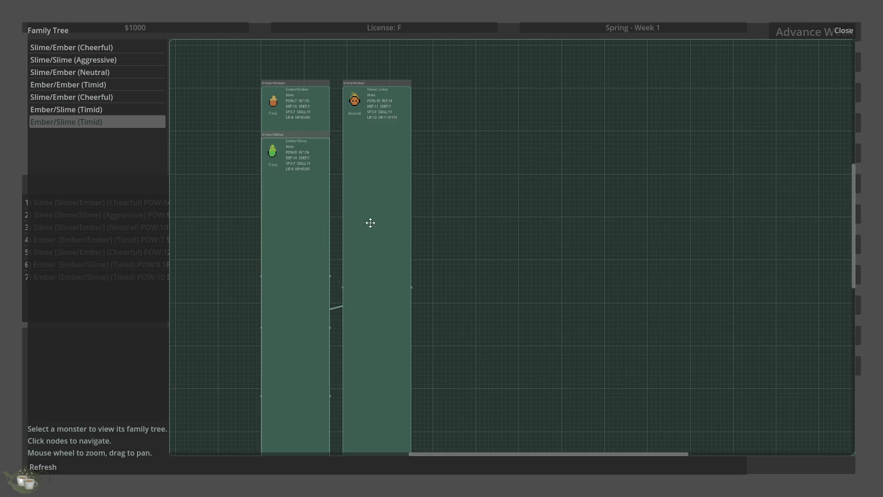
{"action": "left_click", "coordinate": [844, 30]}
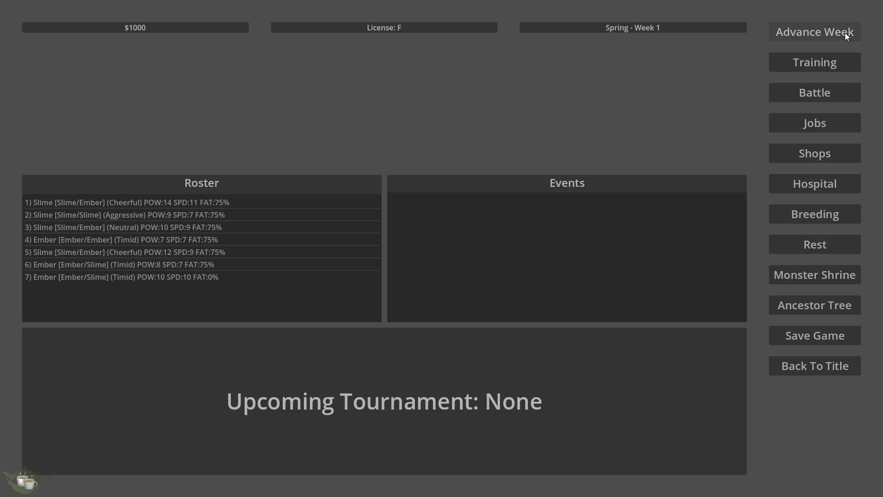
View the Ember/Slime (Timid) tree once more and close the overlay back to the hub
{"action": "left_click", "coordinate": [809, 306]}
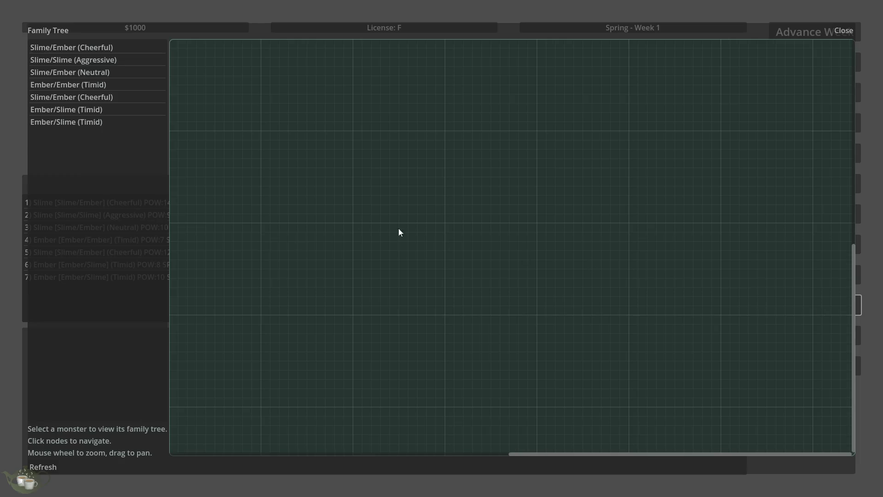
{"action": "left_click", "coordinate": [63, 120]}
{"action": "scroll", "coordinate": [337, 222], "scroll_direction": "down", "scroll_amount": 3}
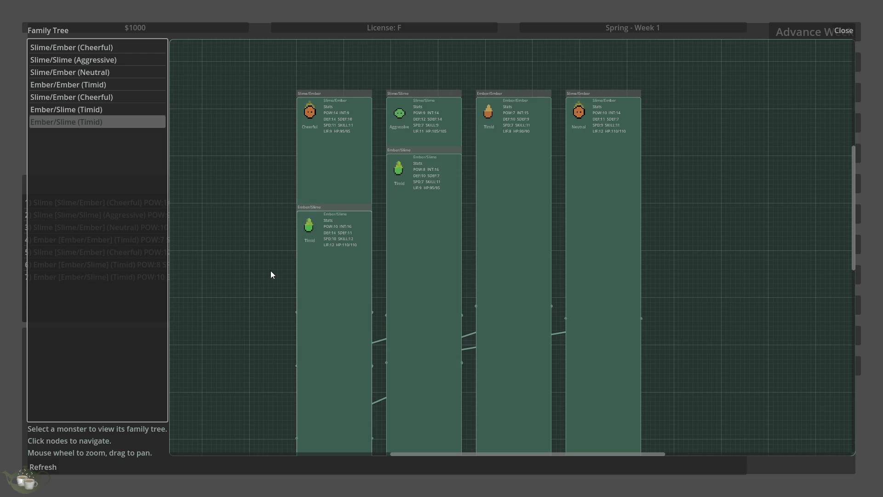
{"action": "left_click", "coordinate": [848, 30]}
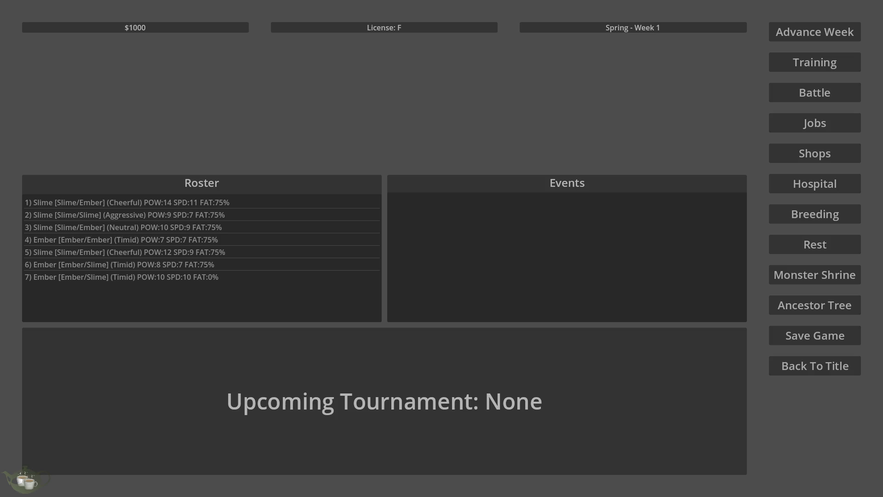
Stop the game, paste the longer commented code into familytreemenu.gd, and relaunch the project
{"action": "left_click", "coordinate": [813, 365]}
{"action": "left_click", "coordinate": [455, 293]}
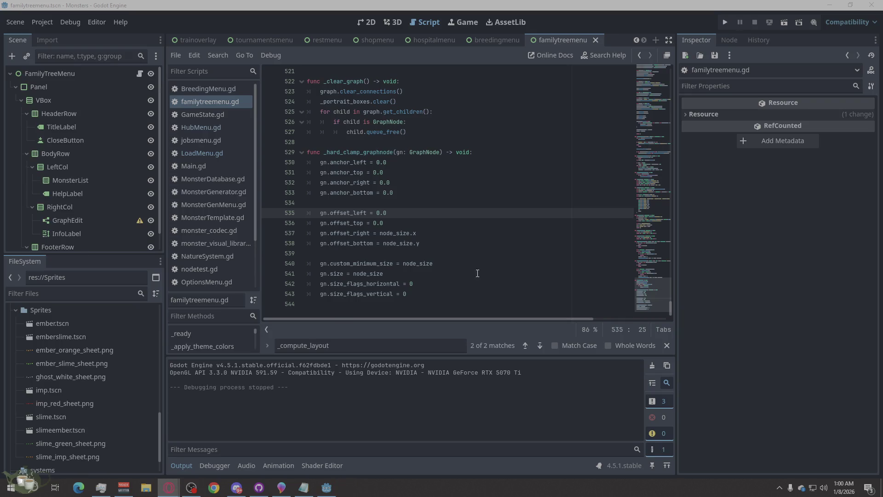
{"action": "right_click", "coordinate": [501, 174]}
{"action": "left_click", "coordinate": [551, 273]}
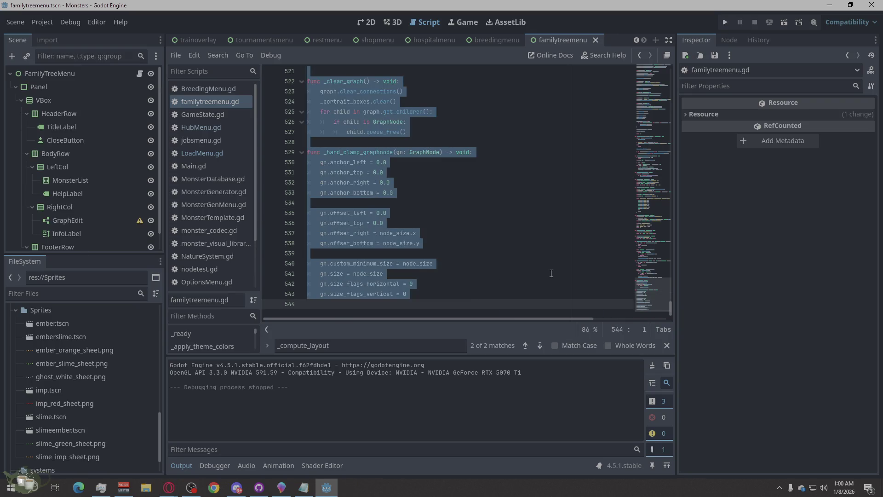
{"action": "key", "text": "ctrl+v"}
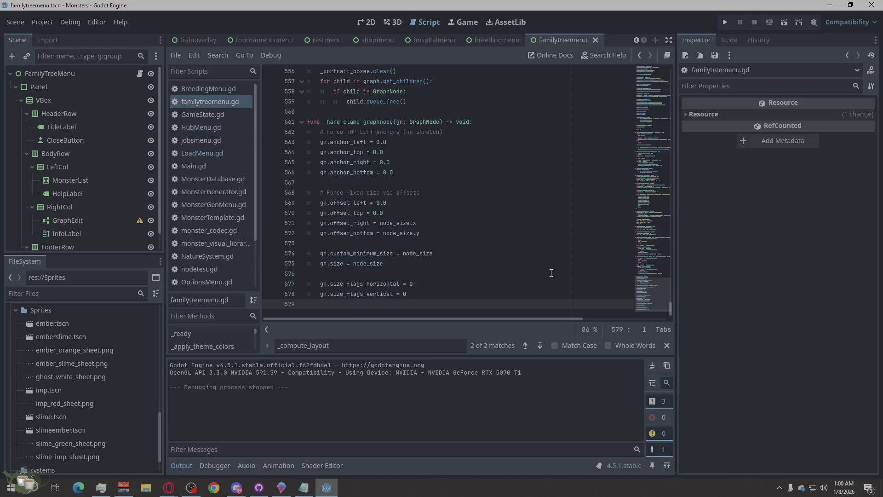
{"action": "left_click", "coordinate": [726, 22]}
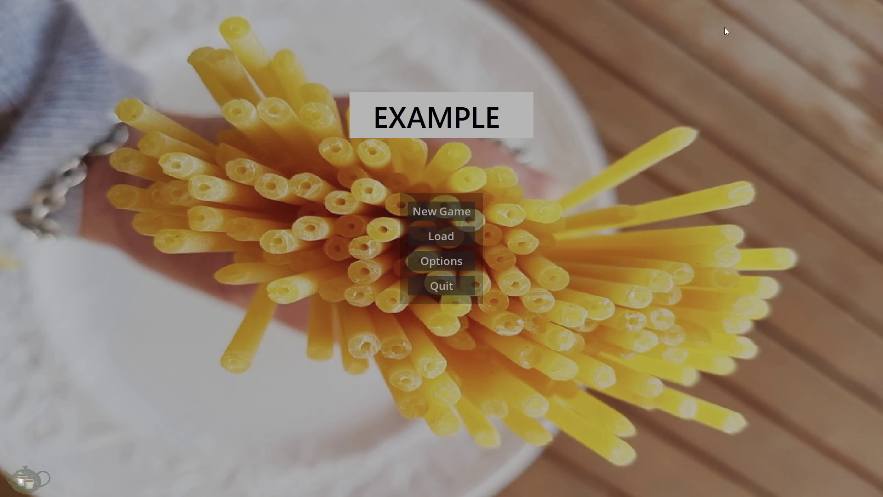
{"action": "left_click", "coordinate": [456, 235]}
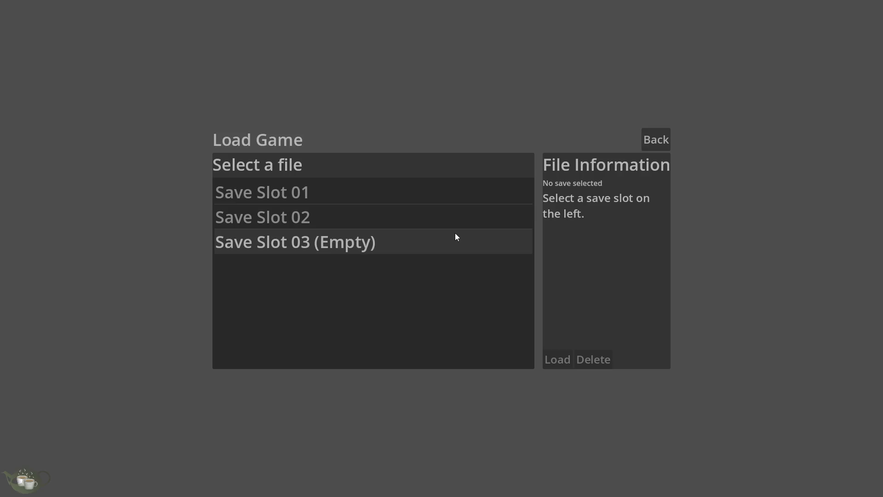
{"action": "left_click", "coordinate": [352, 199]}
{"action": "left_click", "coordinate": [372, 217]}
{"action": "left_click", "coordinate": [554, 355]}
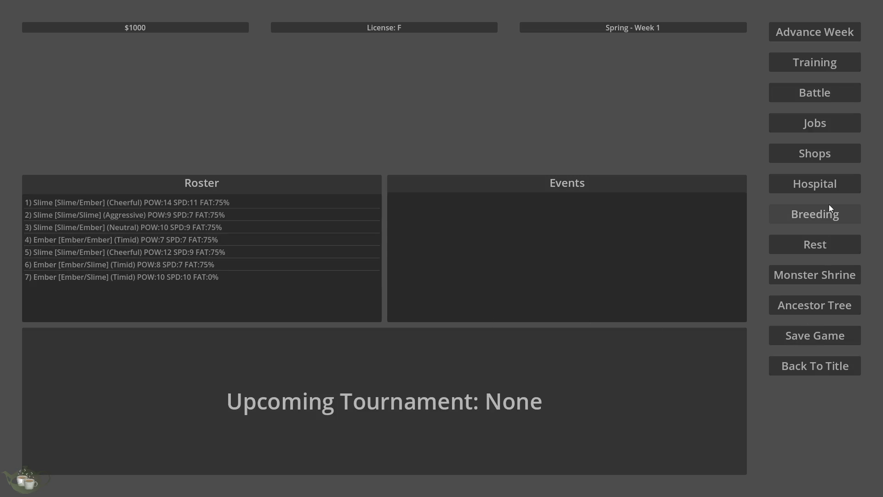
{"action": "left_click", "coordinate": [812, 306]}
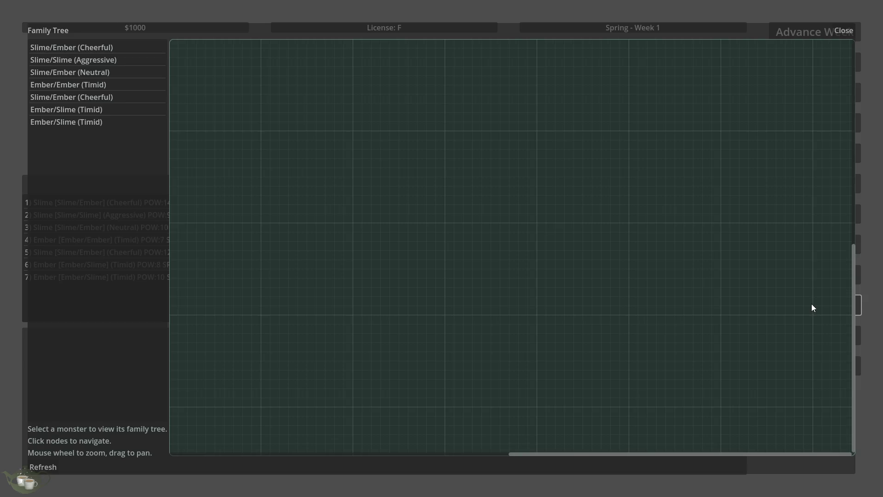
{"action": "left_click", "coordinate": [77, 122]}
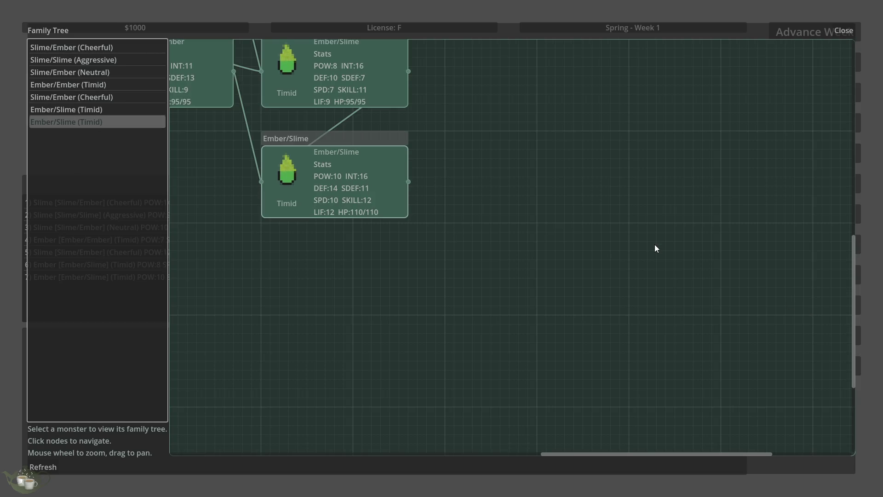
{"action": "scroll", "coordinate": [657, 249], "scroll_direction": "down", "scroll_amount": 5}
{"action": "scroll", "coordinate": [434, 172], "scroll_direction": "up", "scroll_amount": 3}
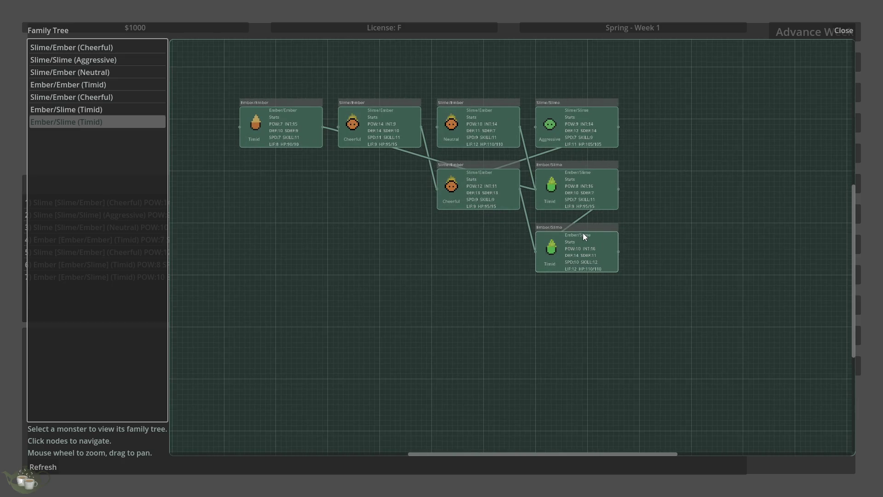
{"action": "left_click", "coordinate": [485, 260]}
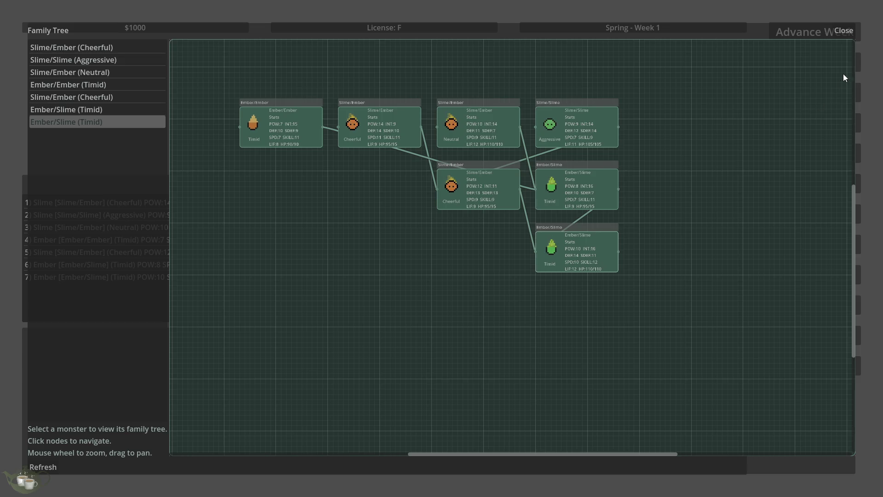
Close the family tree and add a shrine-generated Ghost/Imp (Cheerful) to the roster
{"action": "left_click", "coordinate": [842, 30]}
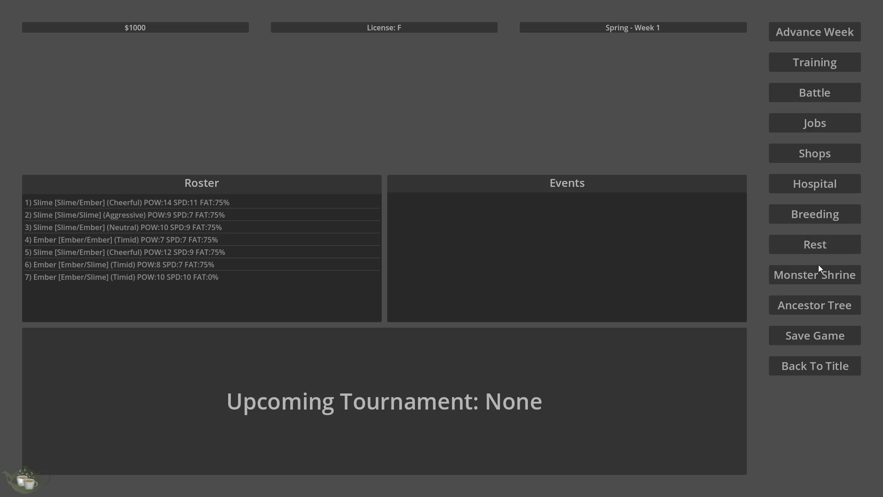
{"action": "left_click", "coordinate": [824, 276]}
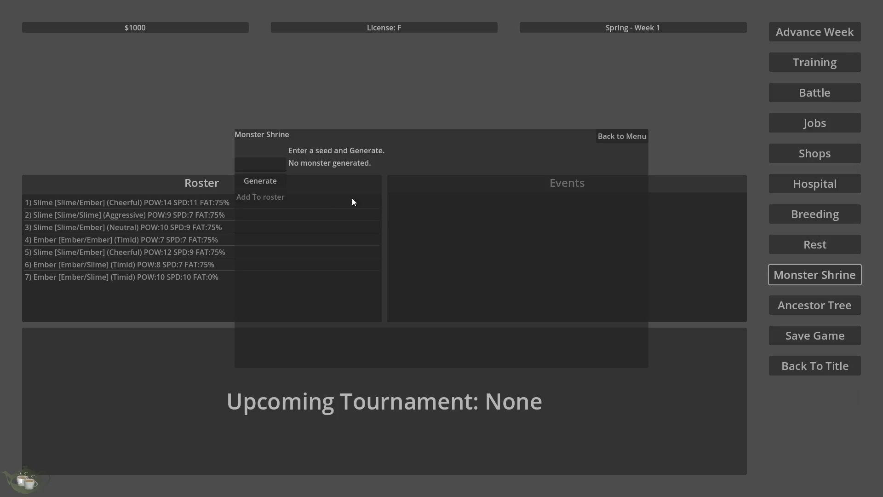
{"action": "left_click", "coordinate": [277, 181]}
{"action": "left_click", "coordinate": [276, 196]}
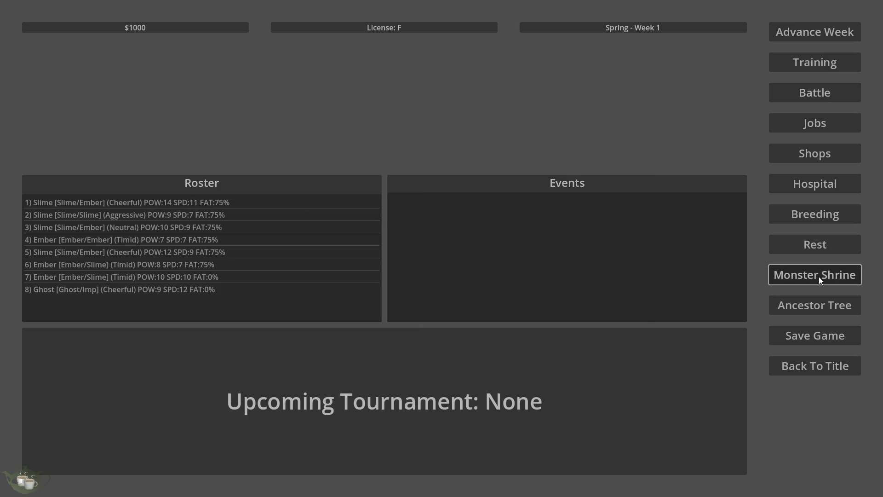
Generate a Slime/Ghost (Lazy) at the Monster Shrine and add it to the roster
{"action": "left_click", "coordinate": [819, 277]}
{"action": "left_click", "coordinate": [274, 183]}
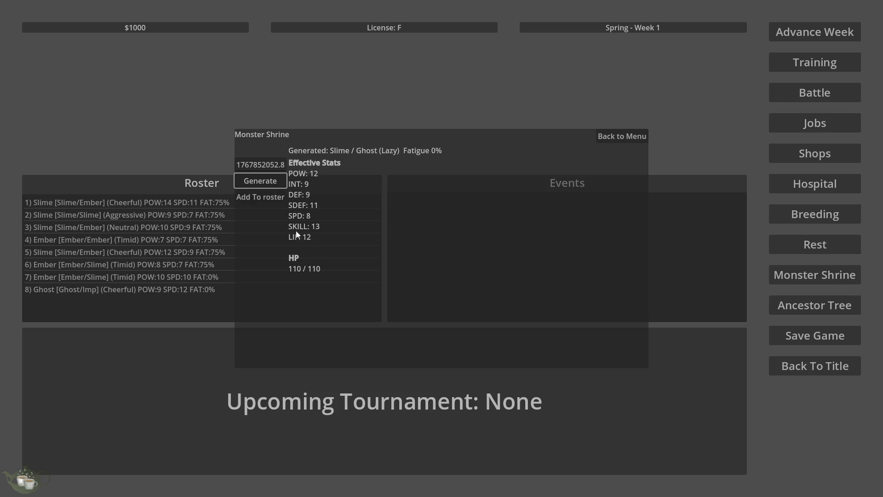
{"action": "left_click", "coordinate": [275, 198]}
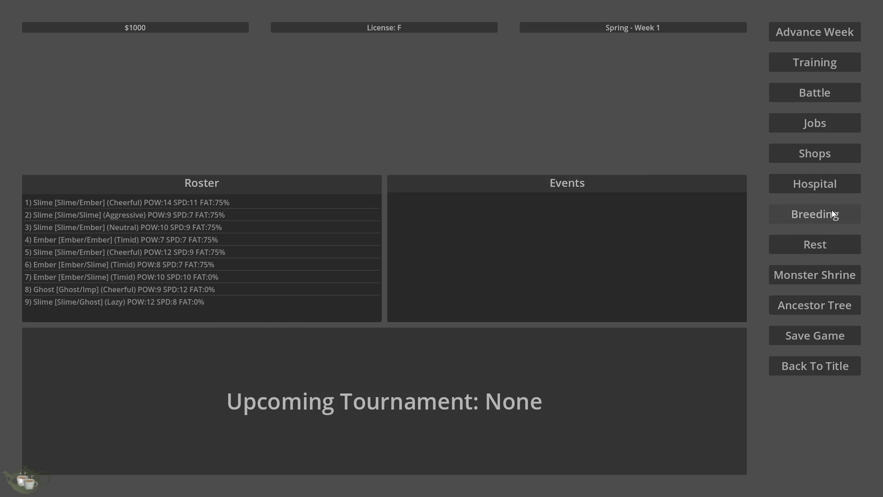
{"action": "left_click", "coordinate": [831, 212]}
Breed Slime/Ghost with Ghost/Imp and confirm the offspring
{"action": "scroll", "coordinate": [291, 209], "scroll_direction": "down", "scroll_amount": 1}
{"action": "left_click", "coordinate": [302, 241]}
{"action": "scroll", "coordinate": [286, 318], "scroll_direction": "down", "scroll_amount": 2}
{"action": "left_click", "coordinate": [286, 322]}
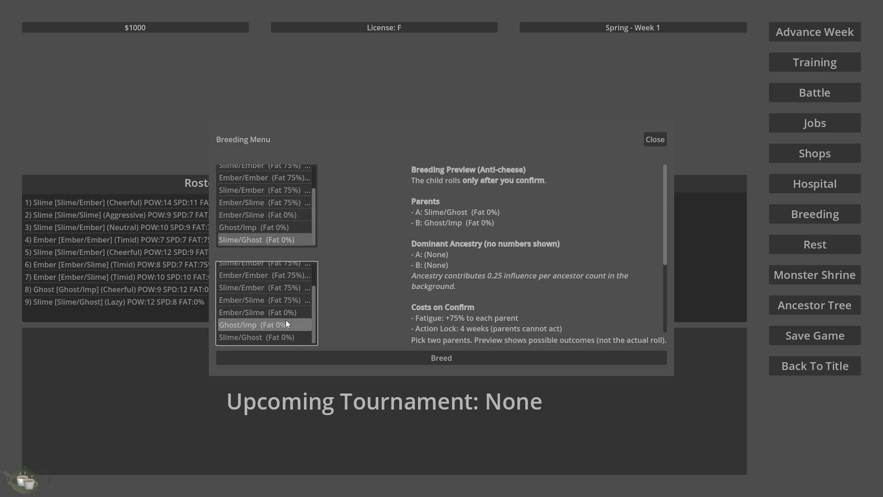
{"action": "left_click", "coordinate": [407, 360]}
{"action": "left_click", "coordinate": [414, 283]}
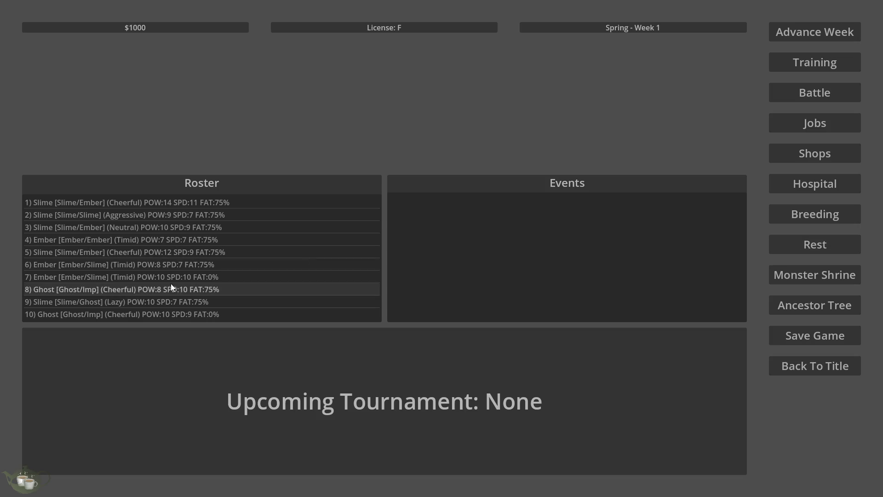
Breed Ember/Slime with Ghost/Imp and confirm, producing a Slime/Ghost (Cheerful) child
{"action": "left_click", "coordinate": [797, 217]}
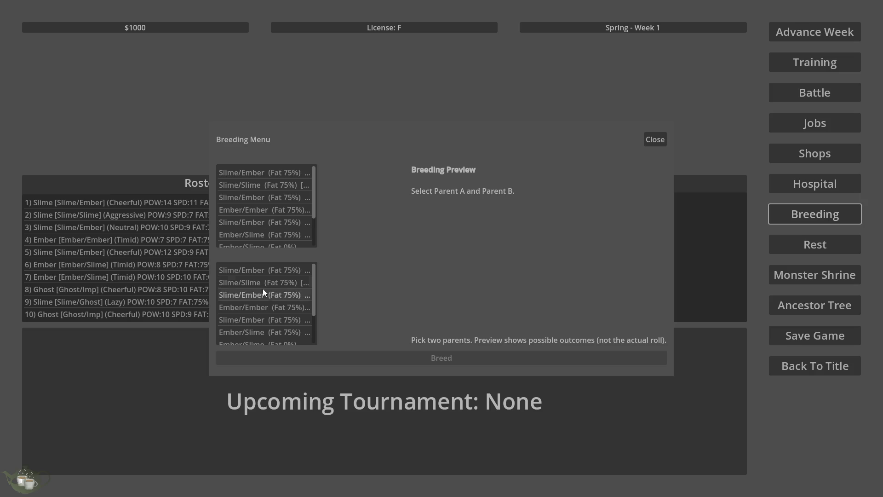
{"action": "scroll", "coordinate": [294, 225], "scroll_direction": "down", "scroll_amount": 3}
{"action": "left_click", "coordinate": [289, 207]}
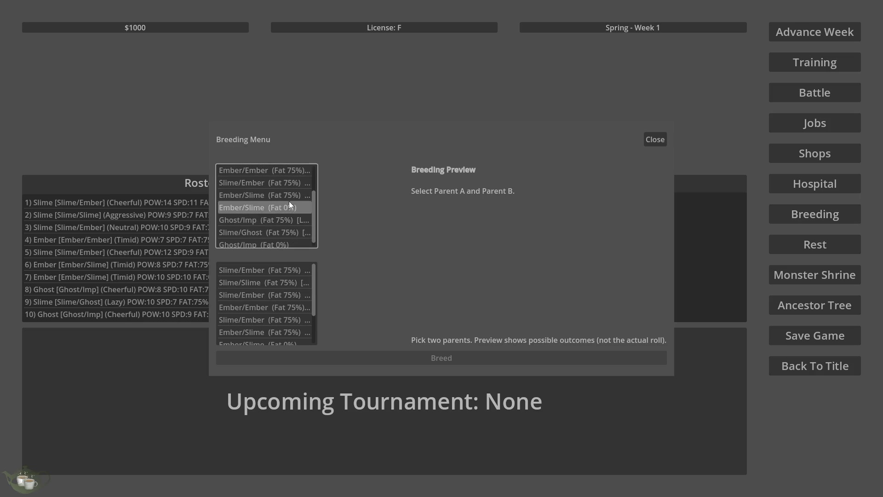
{"action": "scroll", "coordinate": [296, 281], "scroll_direction": "down", "scroll_amount": 3}
{"action": "left_click", "coordinate": [289, 337]}
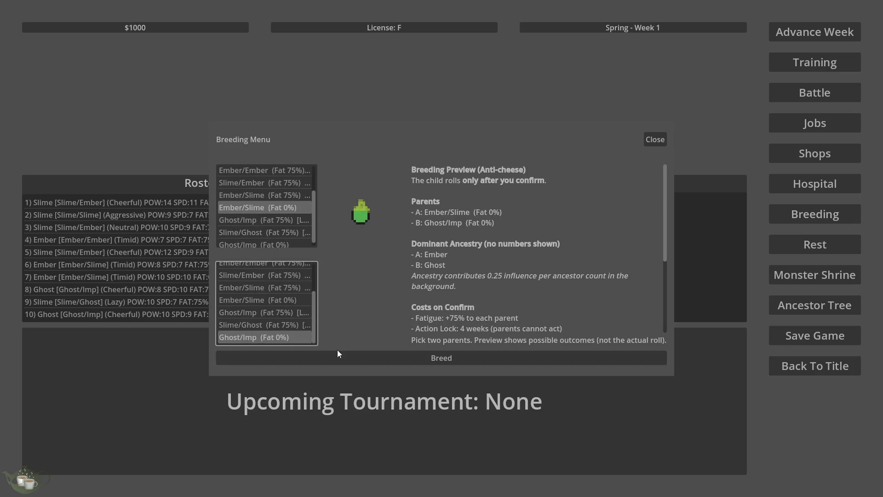
{"action": "left_click", "coordinate": [479, 360]}
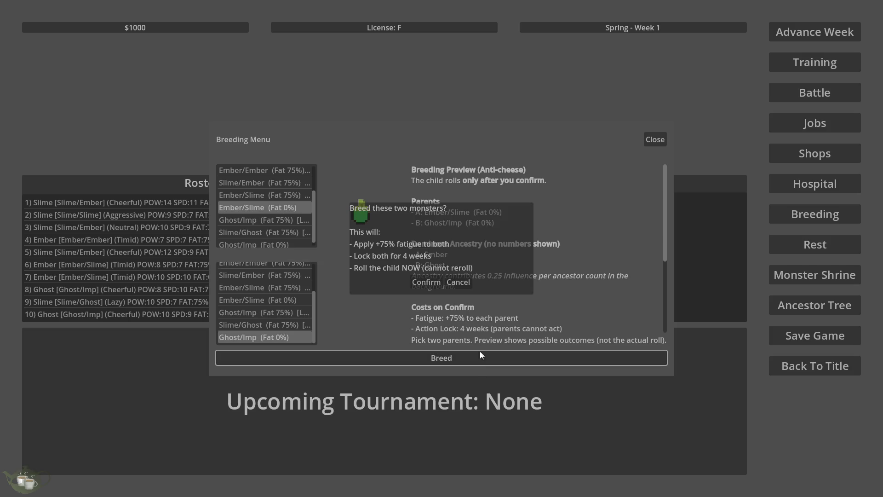
{"action": "left_click", "coordinate": [437, 283]}
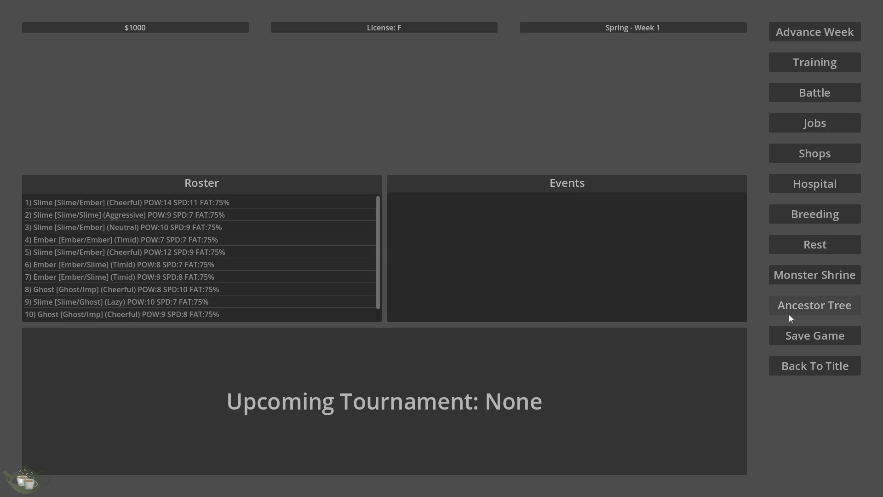
{"action": "scroll", "coordinate": [322, 263], "scroll_direction": "down", "scroll_amount": 1}
Open the Slime/Ghost (Cheerful) family tree and zoom around the graph
{"action": "left_click", "coordinate": [804, 304]}
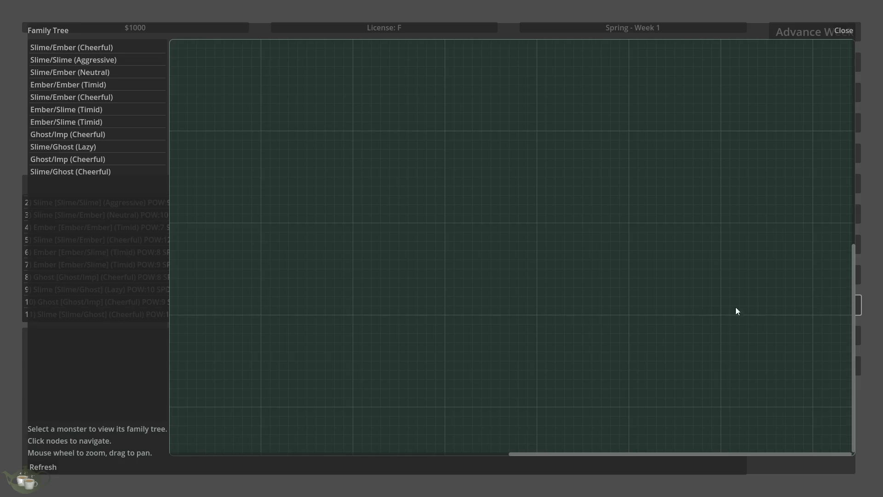
{"action": "left_click", "coordinate": [101, 171]}
{"action": "scroll", "coordinate": [541, 267], "scroll_direction": "down", "scroll_amount": 5}
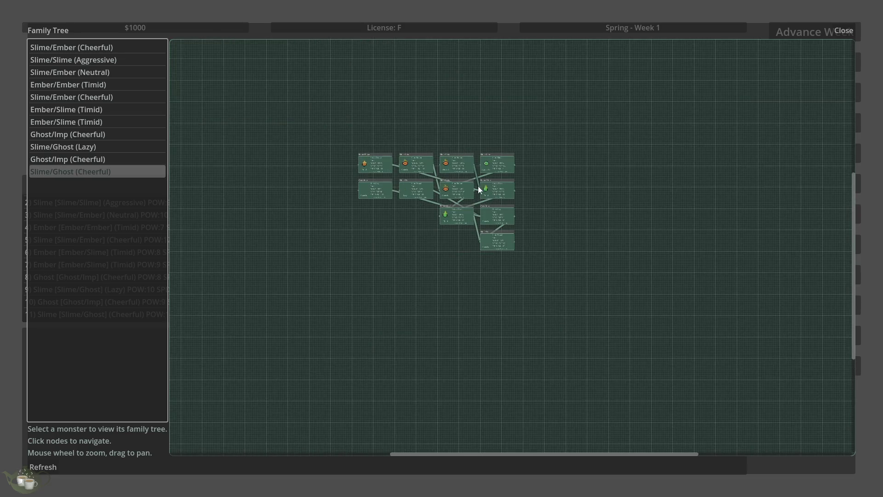
{"action": "scroll", "coordinate": [478, 186], "scroll_direction": "up", "scroll_amount": 3}
{"action": "scroll", "coordinate": [506, 175], "scroll_direction": "up", "scroll_amount": 3}
{"action": "scroll", "coordinate": [635, 219], "scroll_direction": "down", "scroll_amount": 1}
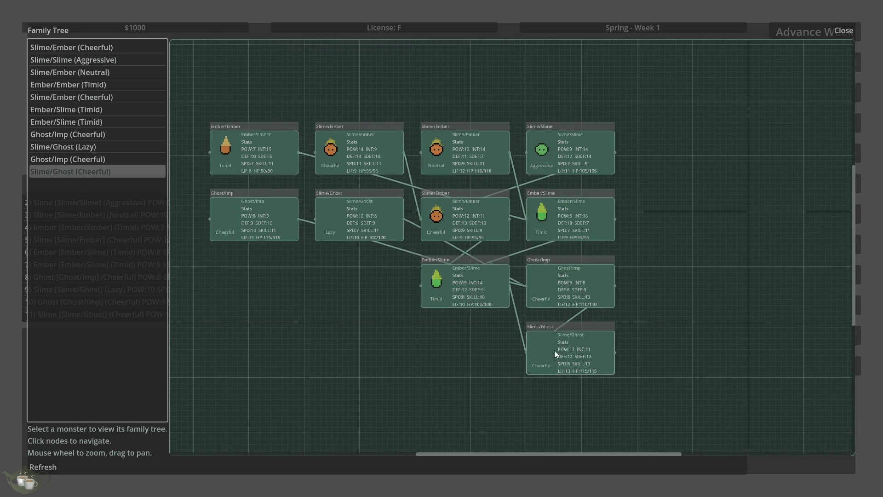
{"action": "scroll", "coordinate": [364, 333], "scroll_direction": "down", "scroll_amount": 1}
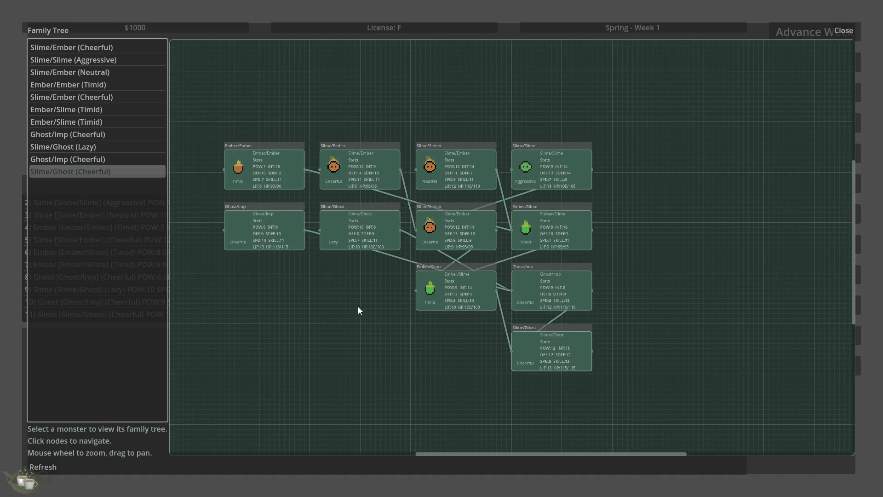
{"action": "scroll", "coordinate": [361, 306], "scroll_direction": "up", "scroll_amount": 2}
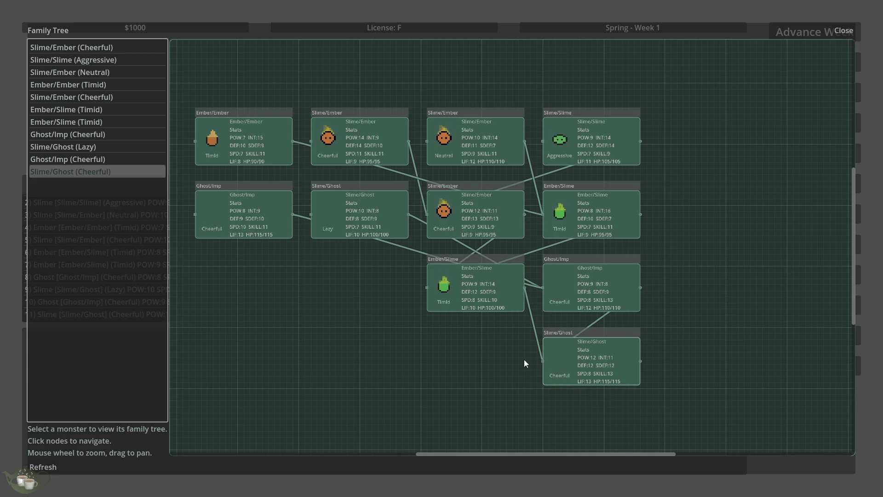
{"action": "left_click", "coordinate": [441, 357]}
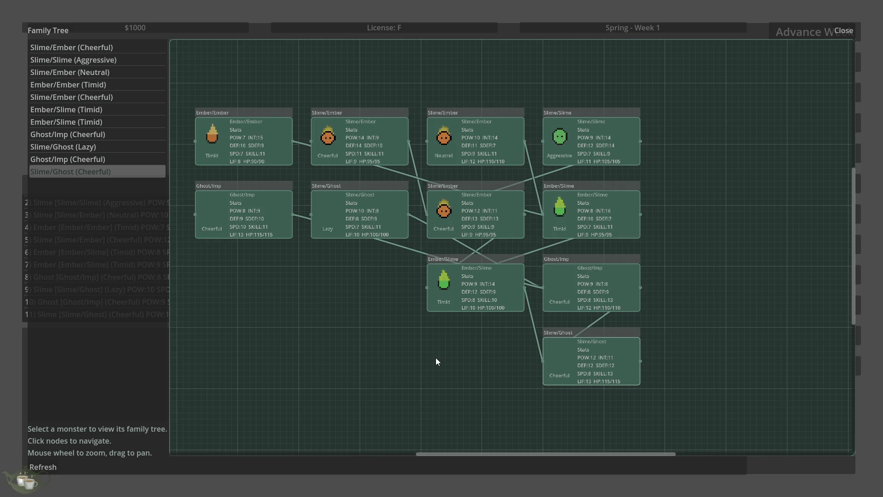
{"action": "scroll", "coordinate": [524, 272], "scroll_direction": "down", "scroll_amount": 2}
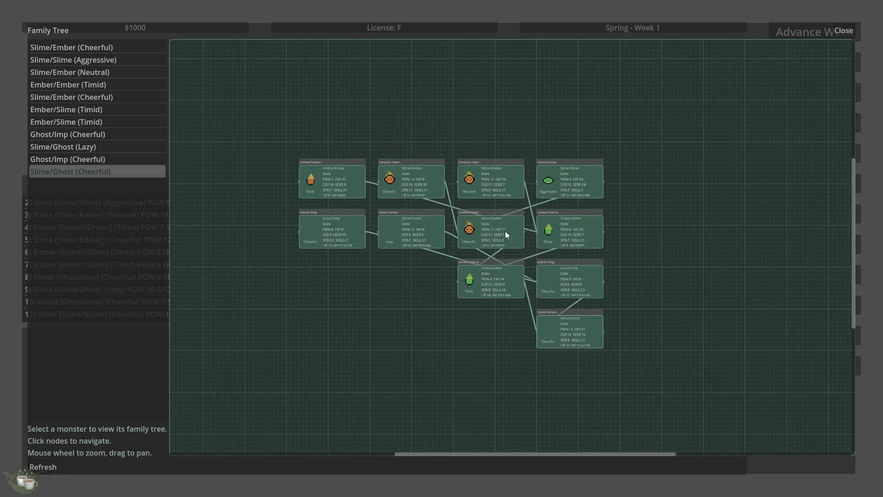
{"action": "scroll", "coordinate": [603, 295], "scroll_direction": "up", "scroll_amount": 2}
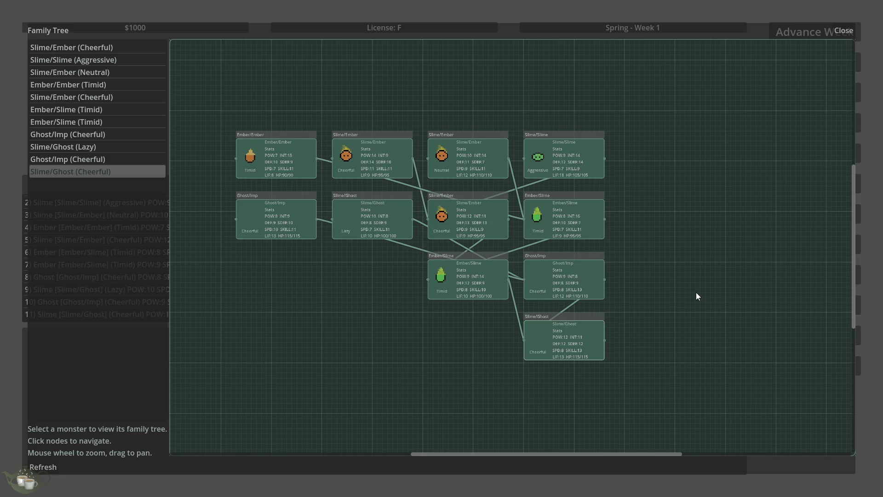
Focus the tree on the Slime/Slime node, reveal its ancestors, then close the viewer
{"action": "left_click", "coordinate": [563, 157]}
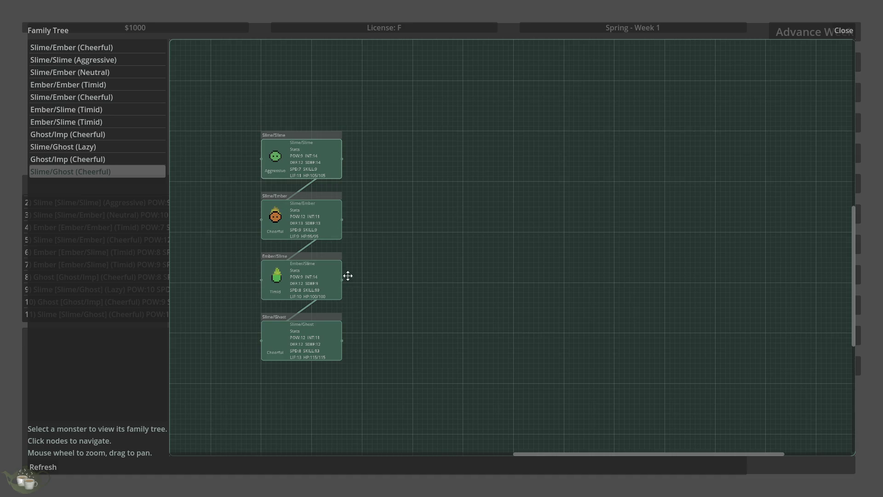
{"action": "left_click", "coordinate": [292, 203]}
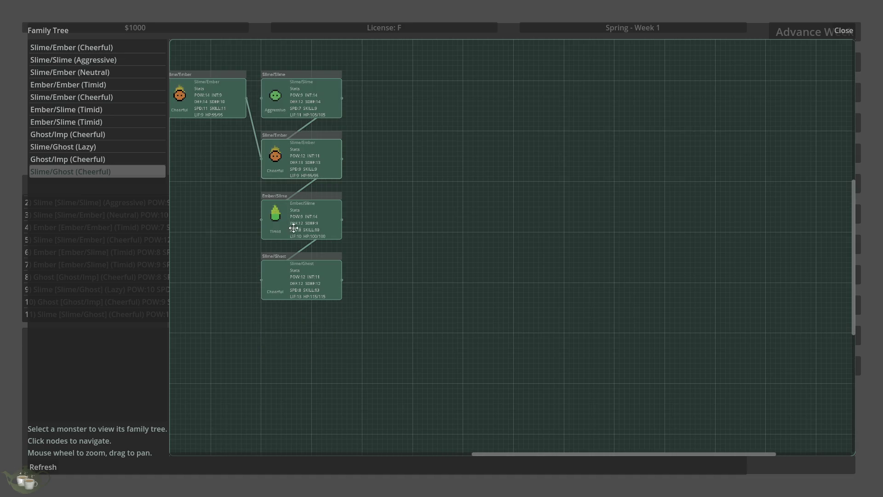
{"action": "left_click", "coordinate": [296, 220]}
{"action": "left_click", "coordinate": [841, 32]}
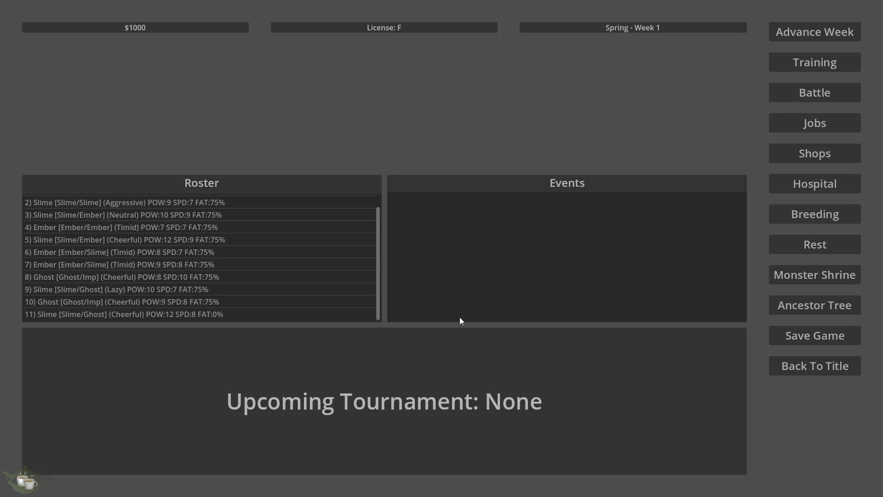
Generate a Ghost/Ghost at the Monster Shrine and add it to the roster
{"action": "left_click", "coordinate": [828, 218]}
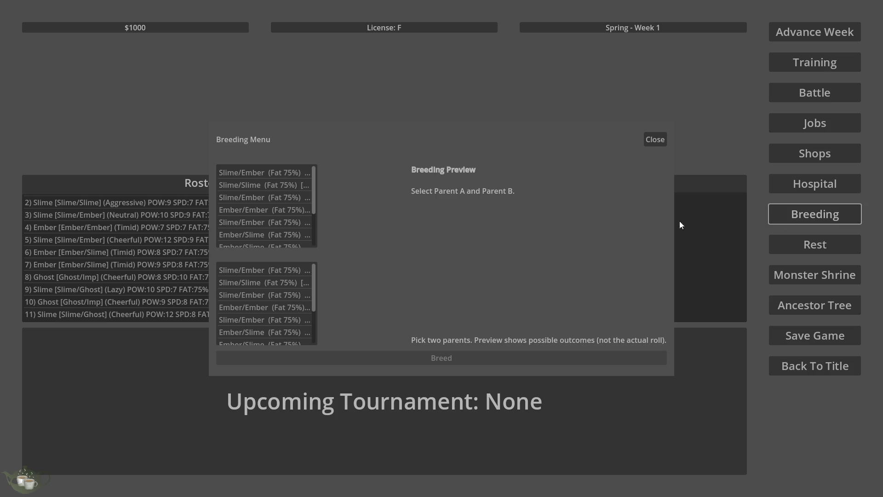
{"action": "scroll", "coordinate": [294, 230], "scroll_direction": "down", "scroll_amount": 3}
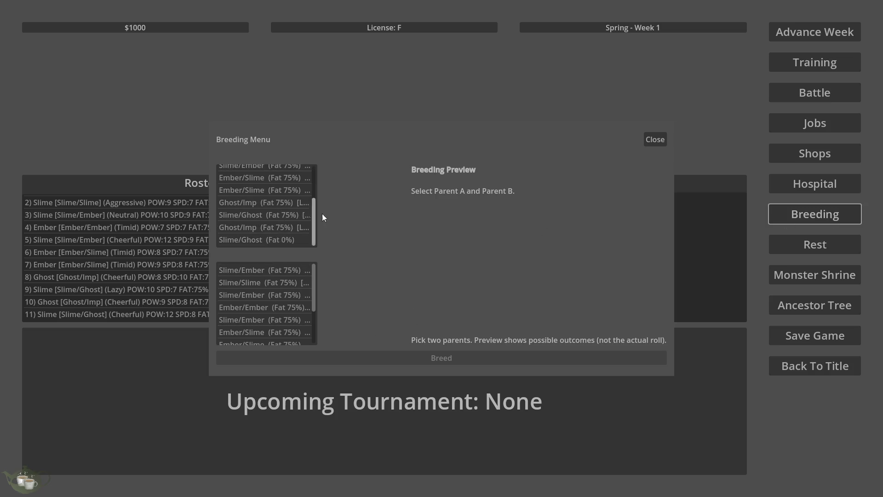
{"action": "left_click", "coordinate": [655, 139]}
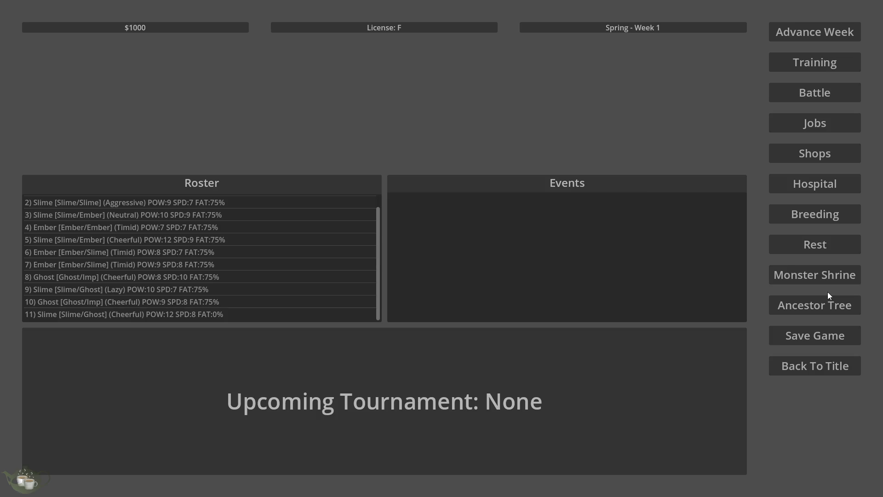
{"action": "left_click", "coordinate": [823, 277]}
{"action": "left_click", "coordinate": [260, 181]}
{"action": "left_click", "coordinate": [260, 197]}
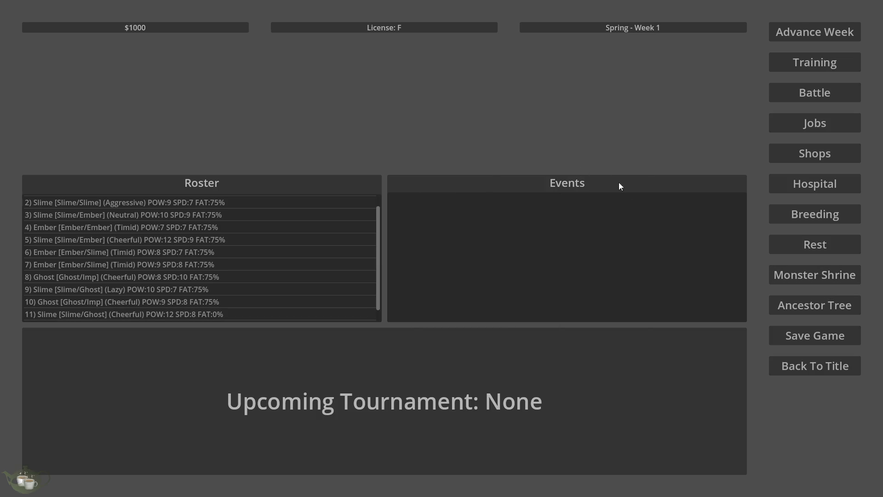
Breed Slime/Ghost with Ghost/Ghost, adding a Ghost/Ghost (Cheerful) offspring to the roster
{"action": "left_click", "coordinate": [837, 216]}
{"action": "scroll", "coordinate": [276, 210], "scroll_direction": "down", "scroll_amount": 5}
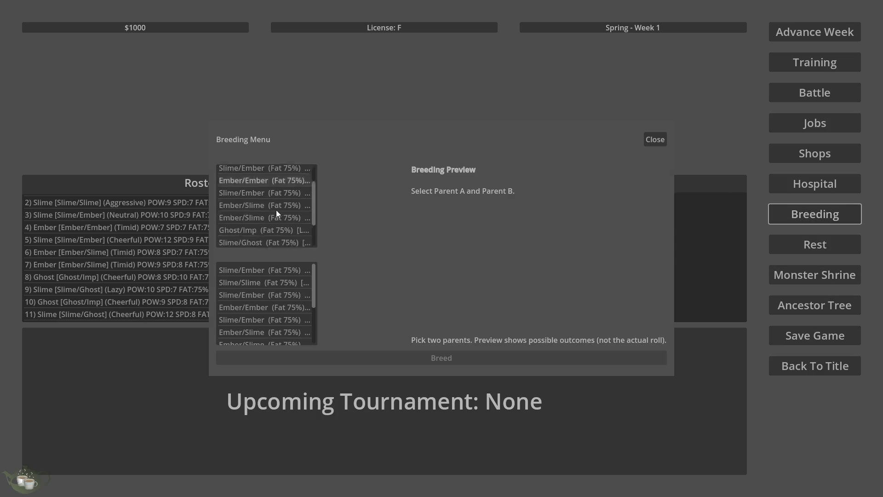
{"action": "left_click", "coordinate": [297, 227]}
{"action": "scroll", "coordinate": [283, 311], "scroll_direction": "down", "scroll_amount": 5}
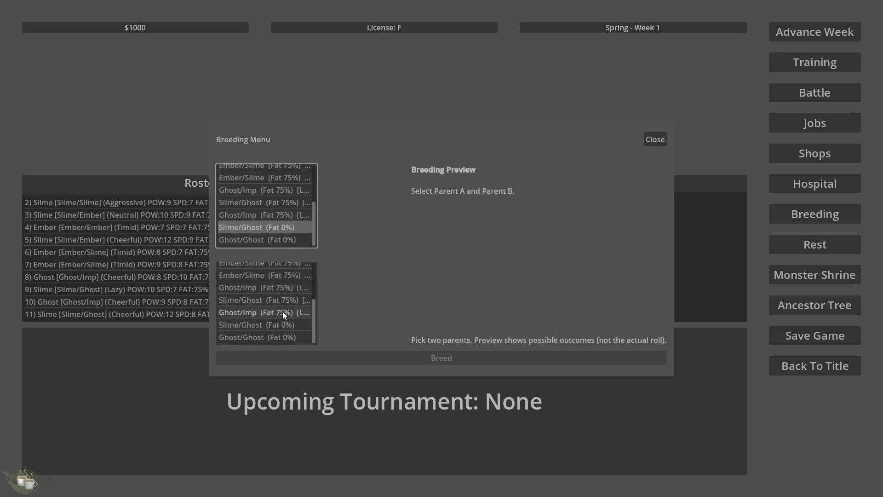
{"action": "left_click", "coordinate": [281, 336]}
{"action": "left_click", "coordinate": [404, 361]}
{"action": "left_click", "coordinate": [420, 280]}
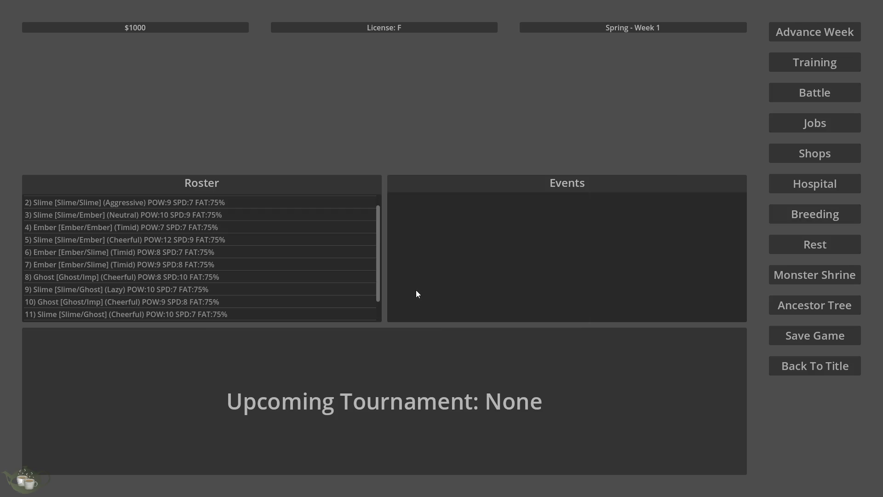
{"action": "scroll", "coordinate": [230, 293], "scroll_direction": "down", "scroll_amount": 2}
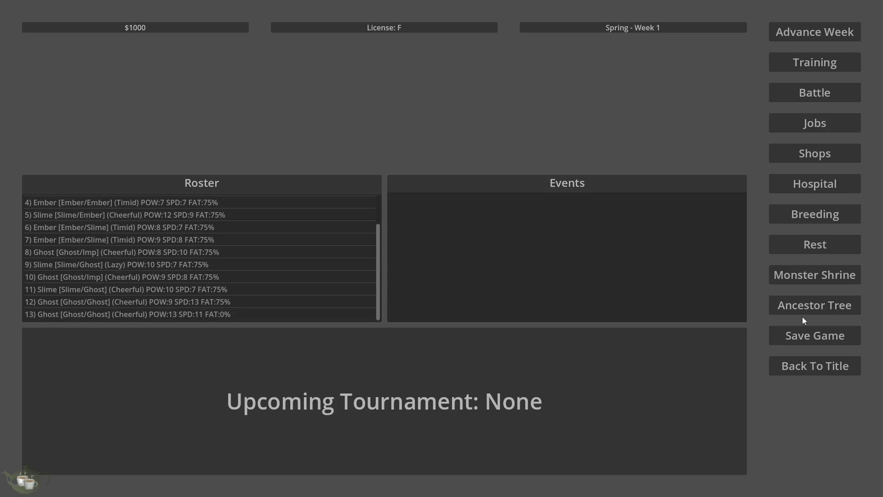
{"action": "left_click", "coordinate": [808, 306]}
Display the newest Ghost/Ghost (Cheerful) family tree and zoom the canvas to see all thirteen nodes
{"action": "left_click", "coordinate": [87, 196]}
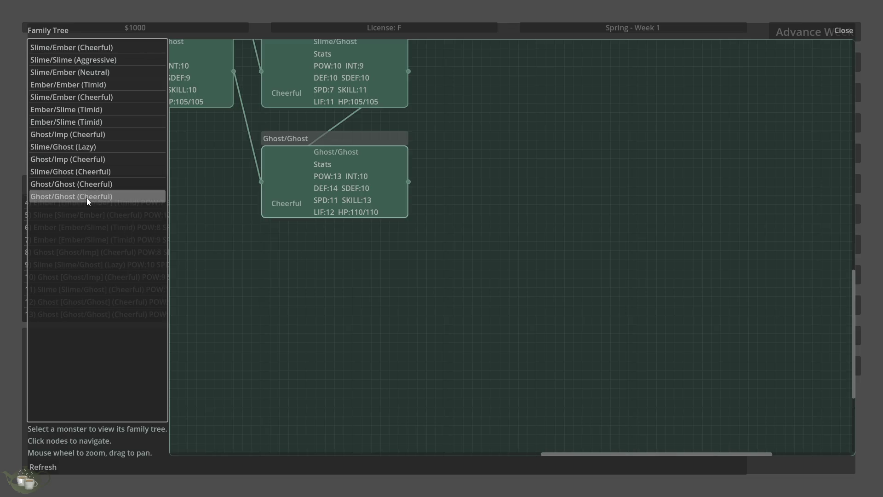
{"action": "scroll", "coordinate": [598, 340], "scroll_direction": "down", "scroll_amount": 5}
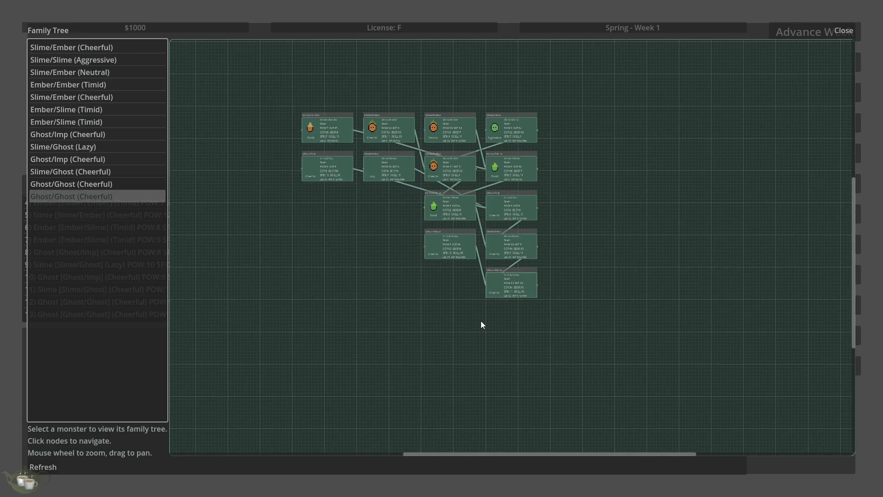
{"action": "scroll", "coordinate": [420, 112], "scroll_direction": "up", "scroll_amount": 2}
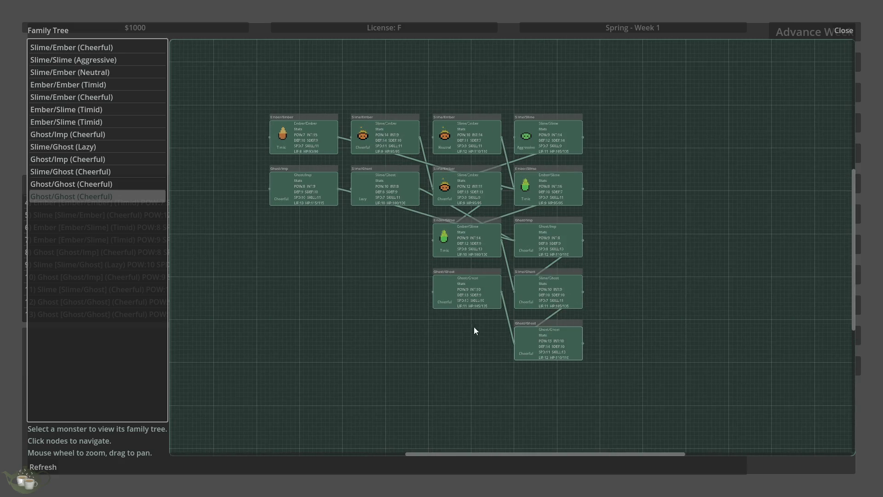
{"action": "scroll", "coordinate": [594, 395], "scroll_direction": "up", "scroll_amount": 2}
{"action": "scroll", "coordinate": [549, 395], "scroll_direction": "up", "scroll_amount": 2}
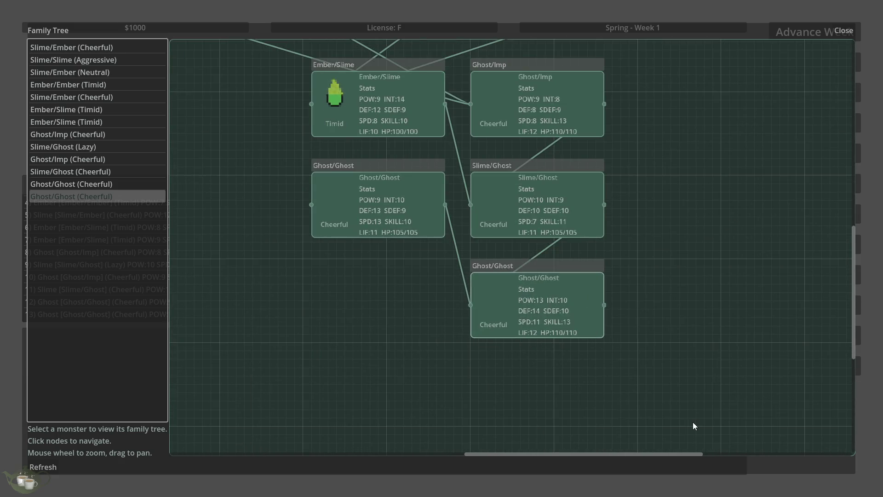
{"action": "scroll", "coordinate": [693, 422], "scroll_direction": "down", "scroll_amount": 2}
{"action": "scroll", "coordinate": [552, 396], "scroll_direction": "down", "scroll_amount": 2}
{"action": "scroll", "coordinate": [609, 392], "scroll_direction": "up", "scroll_amount": 1}
{"action": "scroll", "coordinate": [598, 386], "scroll_direction": "up", "scroll_amount": 1}
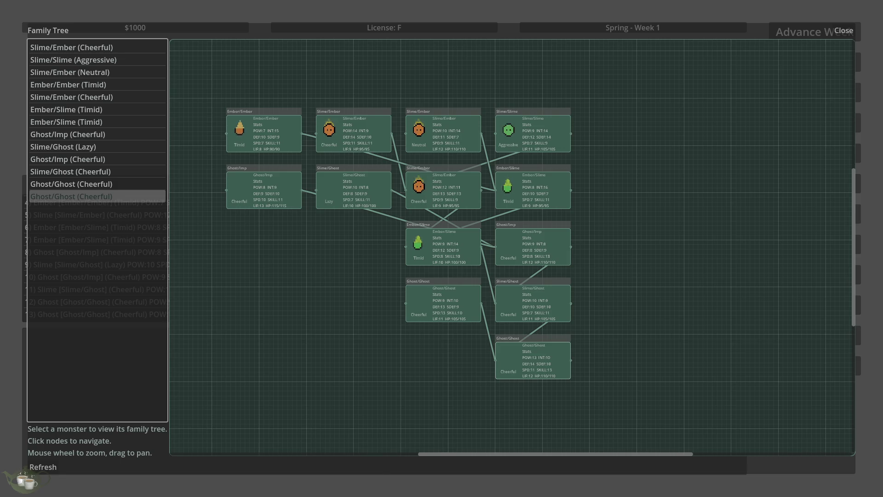
{"action": "key", "text": "super"}
{"action": "type", "text": "paint"}
{"action": "key", "text": "Return"}
Close the family tree overlay and quit the running game back to the editor
{"action": "left_click", "coordinate": [843, 31]}
{"action": "left_click", "coordinate": [778, 364]}
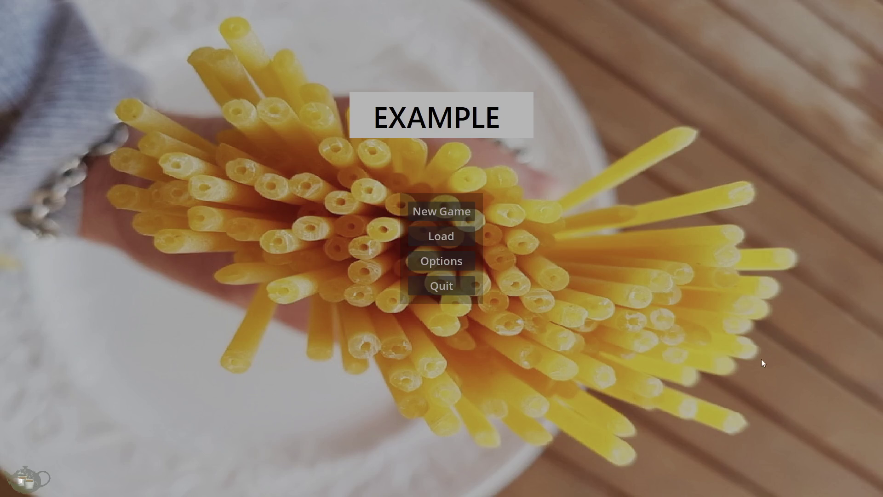
{"action": "left_click", "coordinate": [460, 285]}
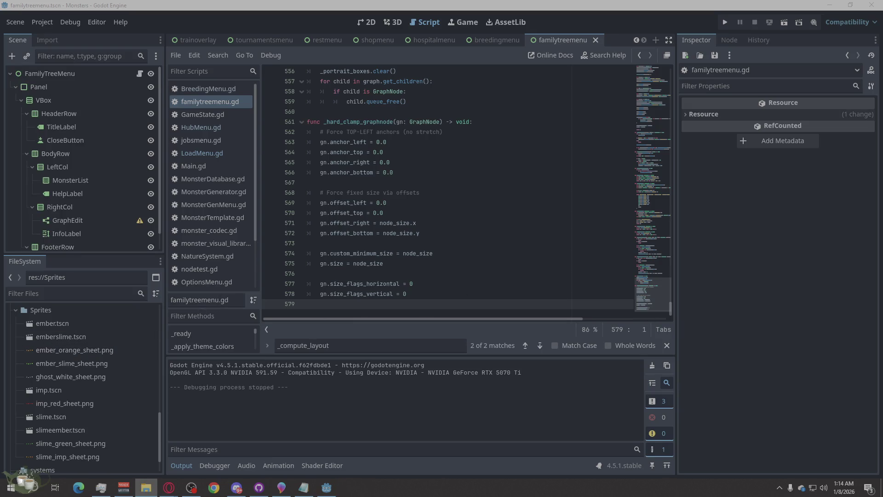
Import FireSpritesFreeDownload.png into the Sprites folder and start a new empty scene
{"action": "left_click_drag", "start_coordinate": [48, 375], "coordinate": [48, 375]}
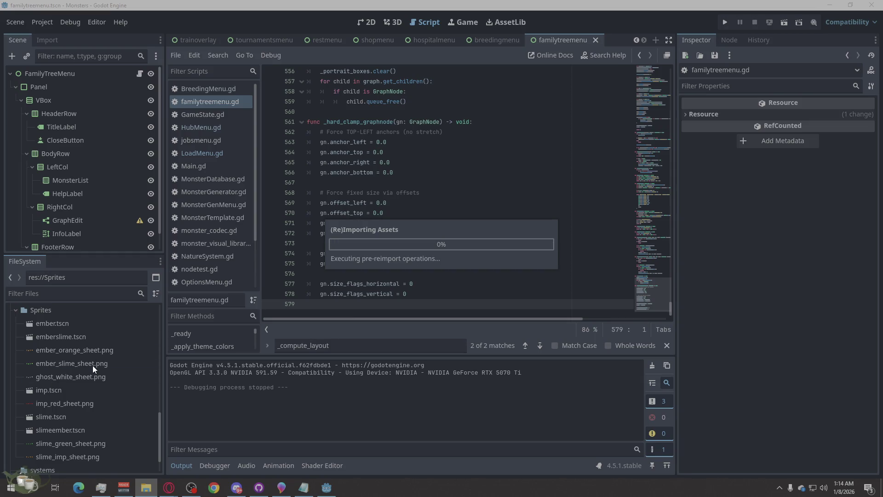
{"action": "left_click", "coordinate": [76, 375]}
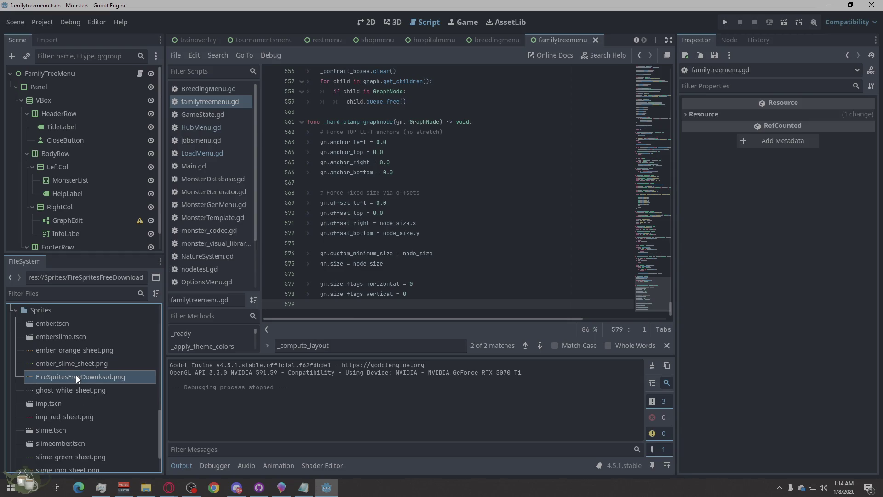
{"action": "mouse_move", "coordinate": [88, 379]}
{"action": "left_click", "coordinate": [657, 41]}
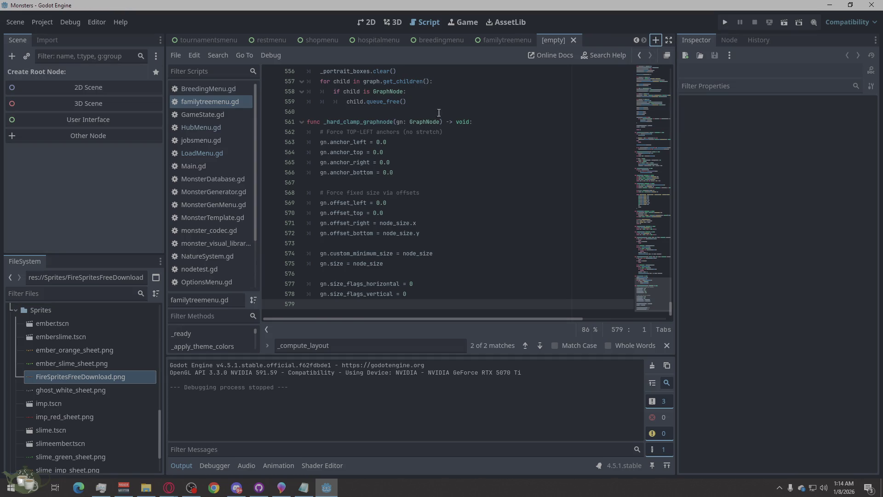
Create a Node2D root with an AnimatedSprite2D child node
{"action": "left_click", "coordinate": [70, 90]}
{"action": "right_click", "coordinate": [87, 79]}
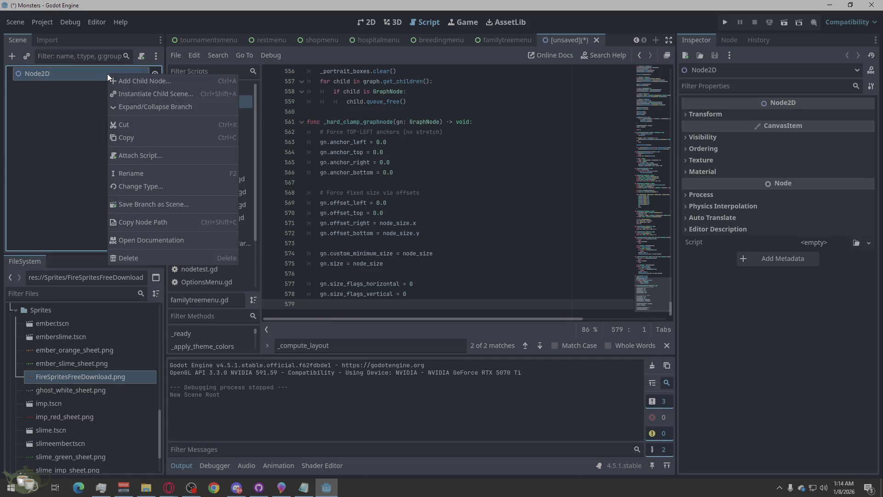
{"action": "left_click", "coordinate": [150, 79]}
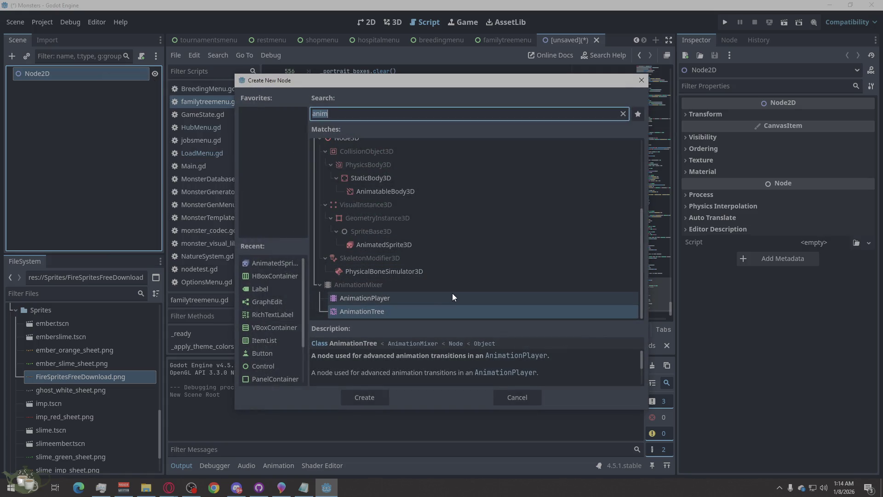
{"action": "type", "text": "ANIM"}
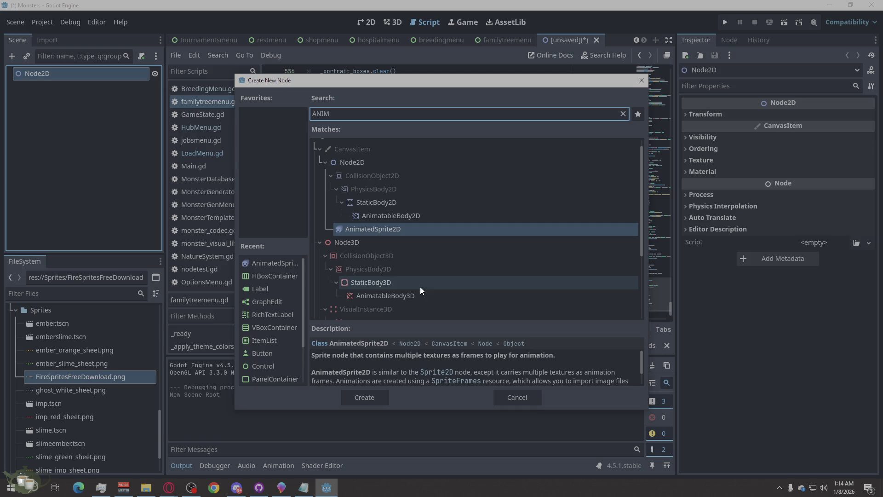
{"action": "left_click", "coordinate": [374, 398]}
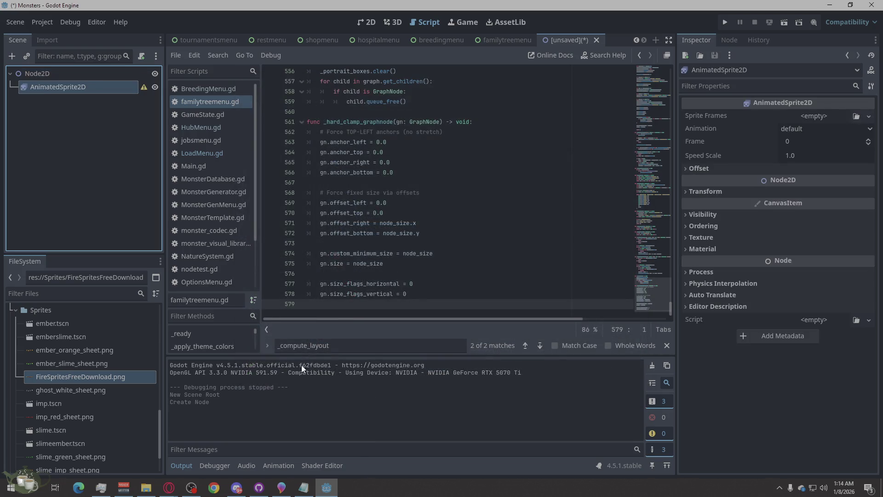
Give the sprite a new SpriteFrames resource and load FireSpritesFreeDownload.png as a sprite sheet
{"action": "left_click", "coordinate": [806, 117]}
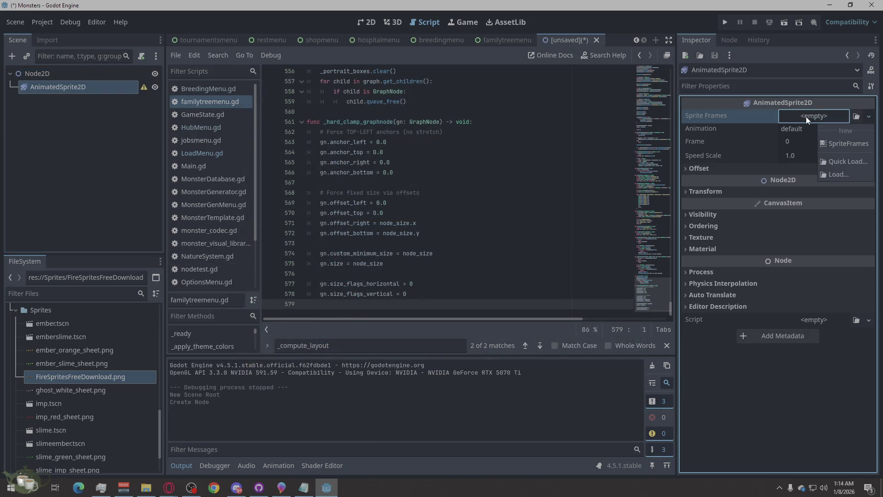
{"action": "left_click", "coordinate": [822, 142]}
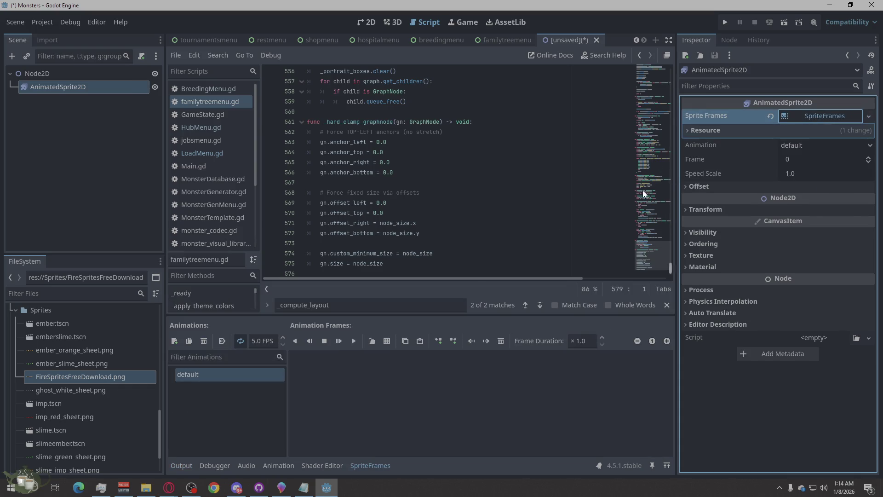
{"action": "left_click", "coordinate": [387, 340]}
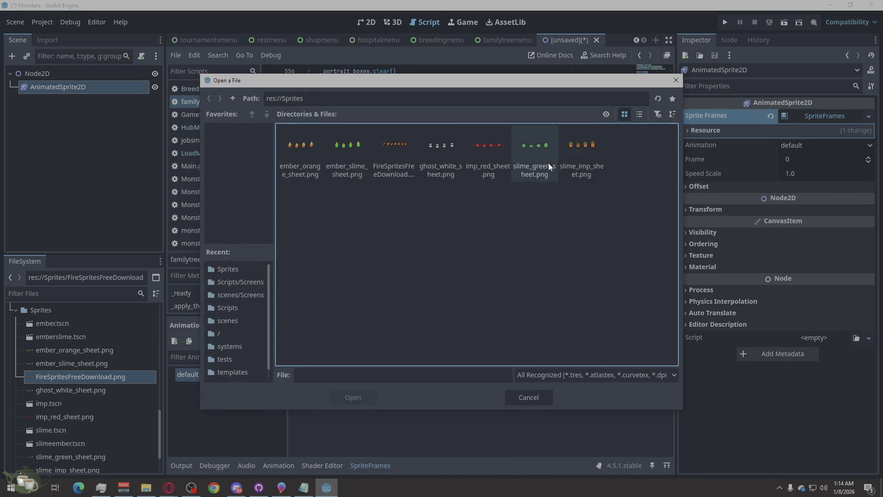
{"action": "double_click", "coordinate": [408, 155]}
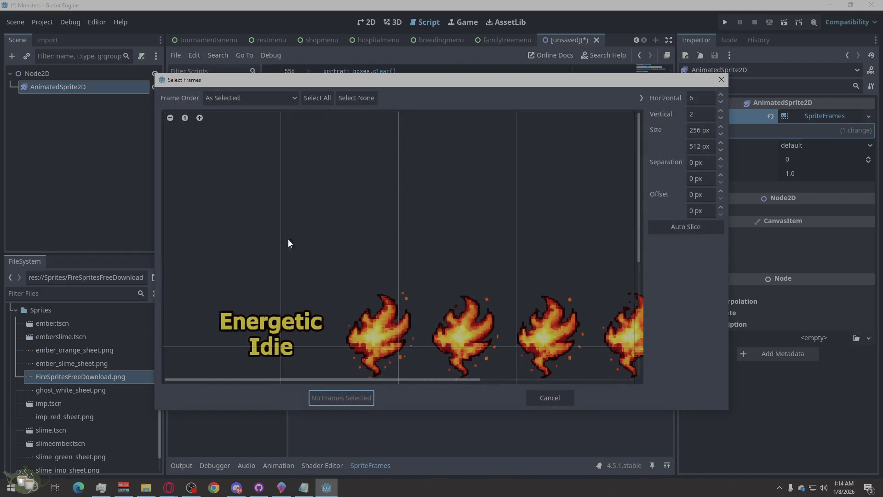
Try a single row of 8 columns on the fire sheet, then auto-slice it
{"action": "scroll", "coordinate": [266, 244], "scroll_direction": "down", "scroll_amount": 3}
{"action": "scroll", "coordinate": [255, 272], "scroll_direction": "down", "scroll_amount": 2}
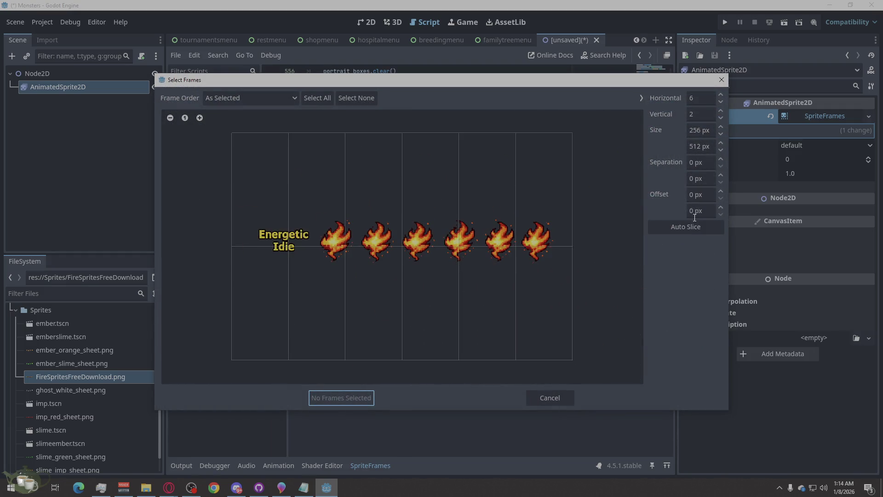
{"action": "double_click", "coordinate": [712, 98]}
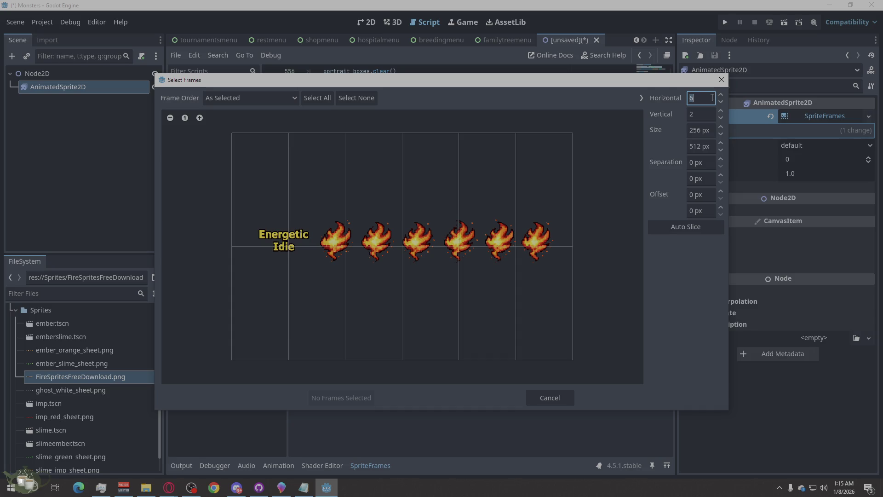
{"action": "left_click", "coordinate": [712, 98]}
{"action": "left_click", "coordinate": [695, 114]}
{"action": "type", "text": "1"}
{"action": "key", "text": "Return"}
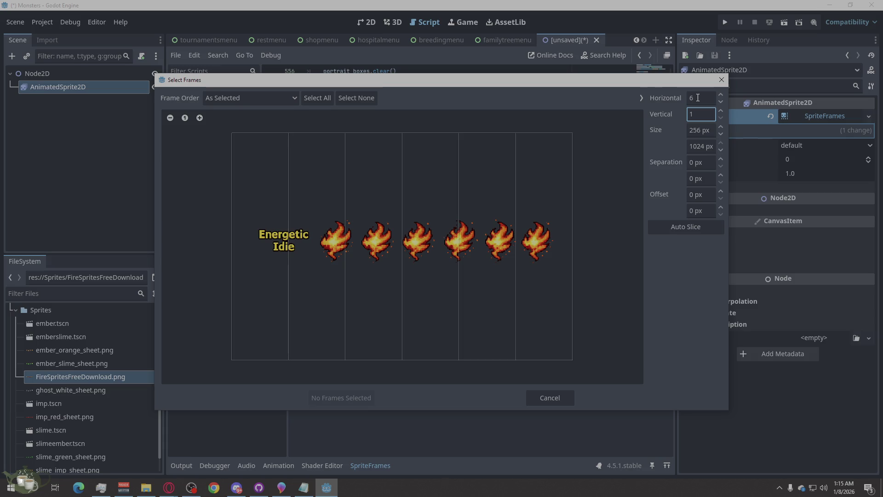
{"action": "left_click", "coordinate": [698, 98]}
{"action": "type", "text": "8"}
{"action": "key", "text": "Return"}
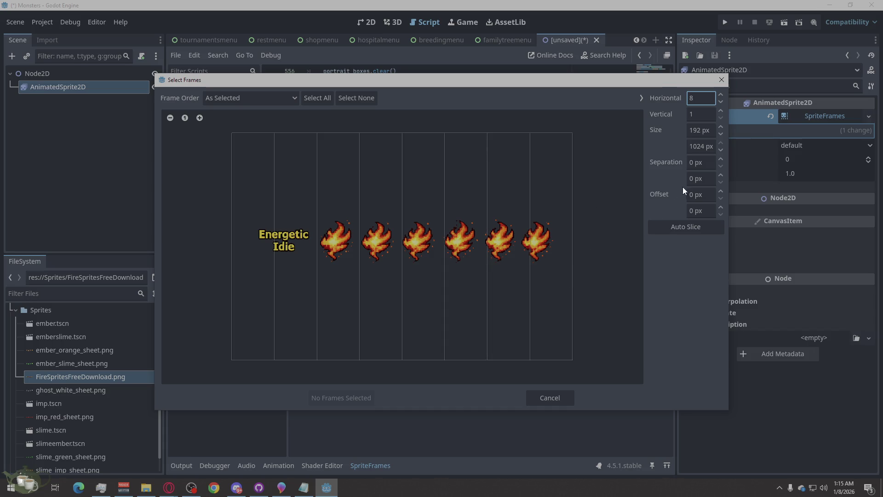
{"action": "left_click", "coordinate": [683, 226]}
Change the slicing grid to 9 columns
{"action": "double_click", "coordinate": [697, 98]}
{"action": "type", "text": "9"}
{"action": "double_click", "coordinate": [700, 118]}
{"action": "type", "text": "9"}
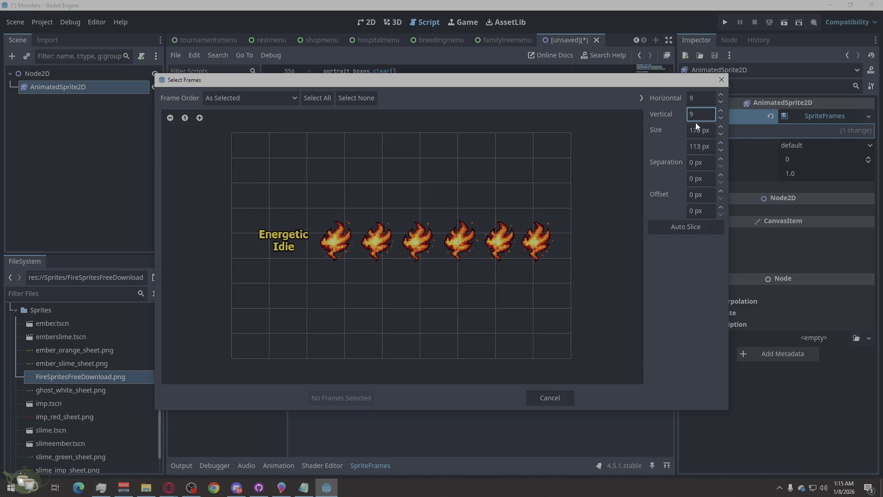
{"action": "double_click", "coordinate": [703, 114]}
Try 100×100 px frames, then set the frame size to 50×50 px
{"action": "double_click", "coordinate": [698, 131]}
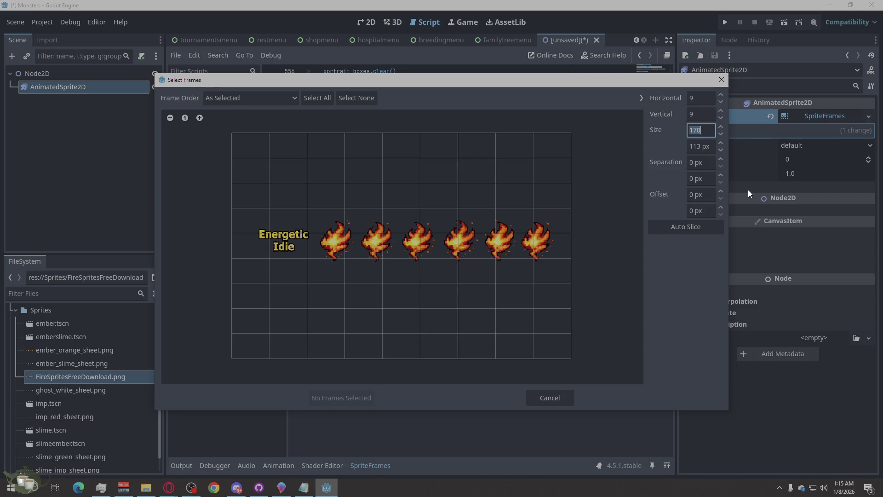
{"action": "type", "text": "100"}
{"action": "left_click", "coordinate": [702, 145]}
{"action": "key", "text": "BackSpace"}
{"action": "key", "text": "BackSpace"}
{"action": "type", "text": "00"}
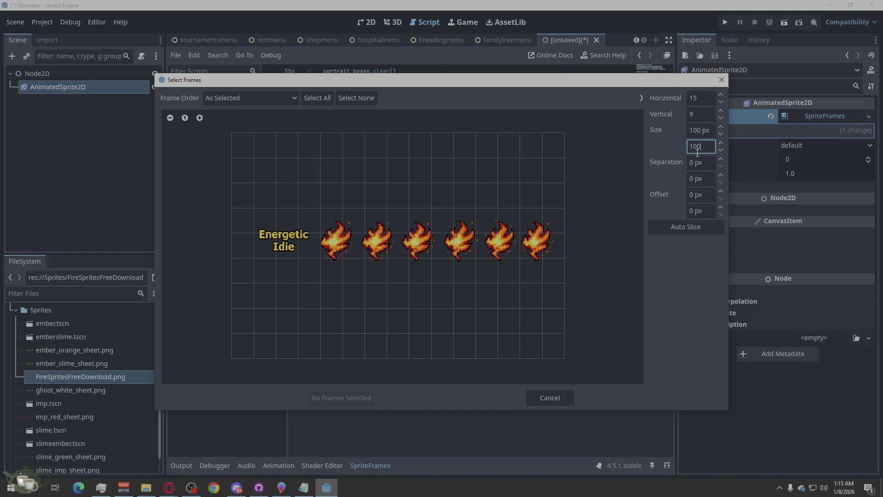
{"action": "key", "text": "Return"}
{"action": "double_click", "coordinate": [698, 152]}
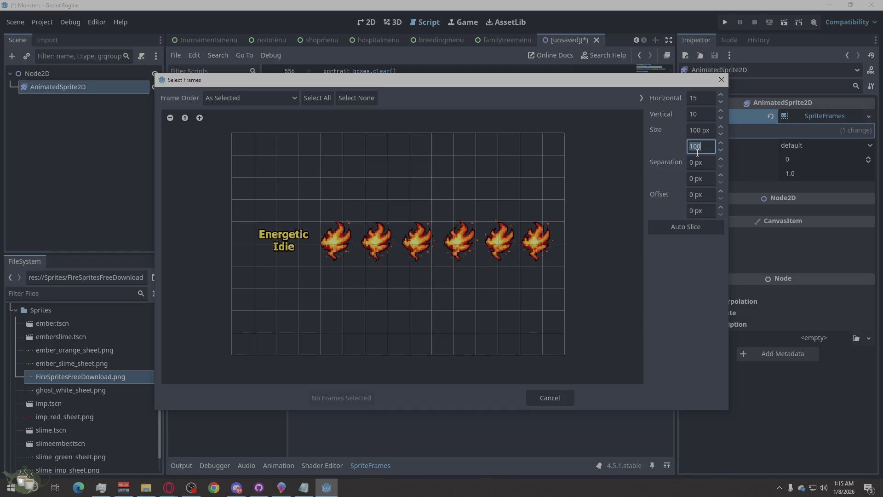
{"action": "type", "text": "50"}
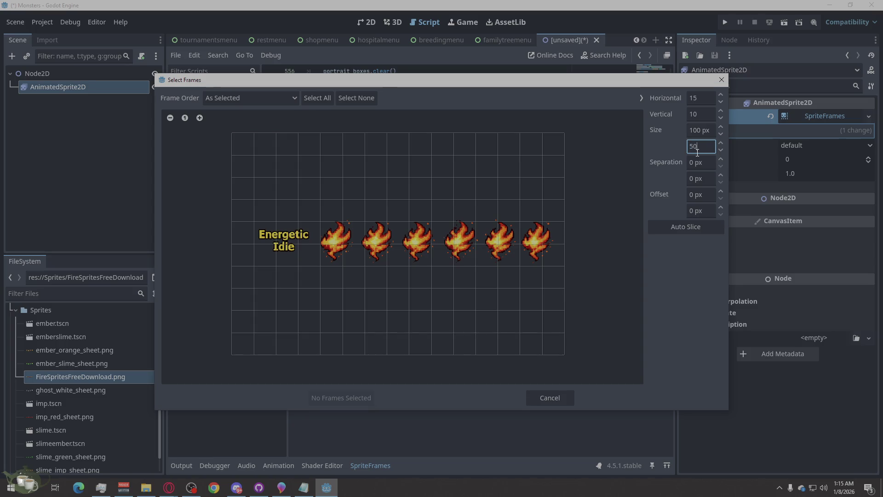
{"action": "double_click", "coordinate": [702, 129]}
{"action": "type", "text": "5"}
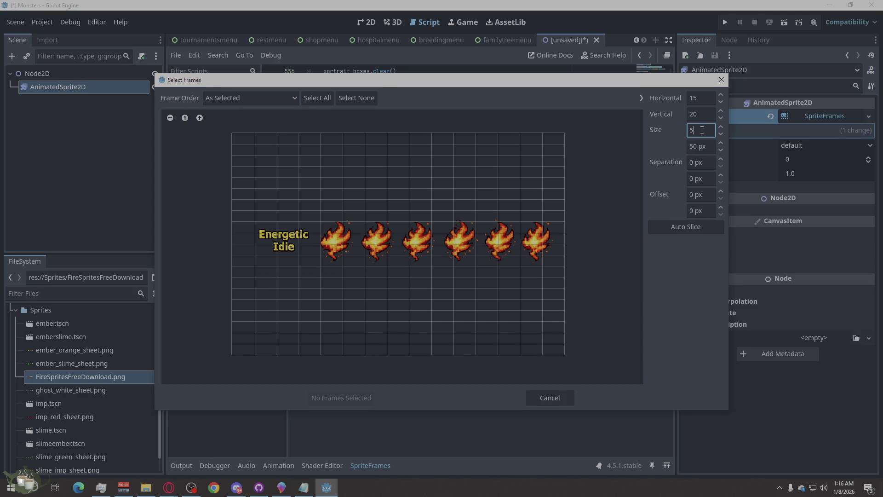
{"action": "type", "text": "0"}
{"action": "key", "text": "Return"}
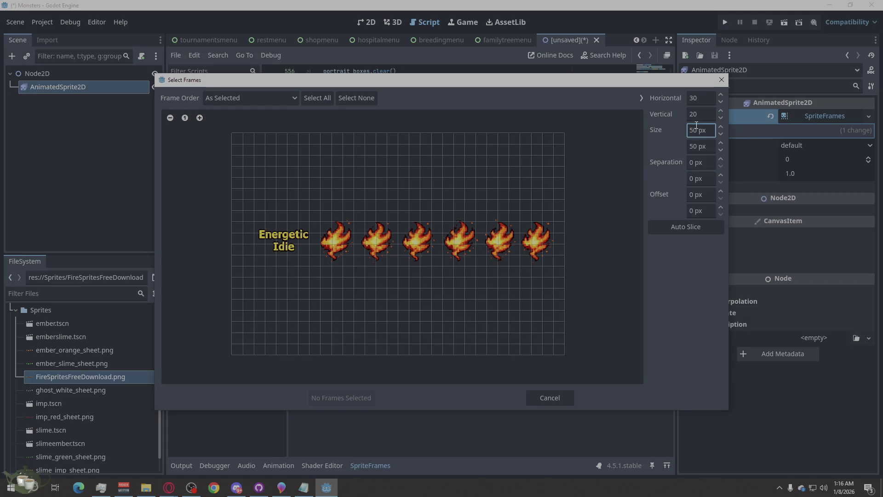
Reduce the slicing grid to a single 1×1 frame
{"action": "double_click", "coordinate": [699, 114]}
{"action": "type", "text": "1"}
{"action": "double_click", "coordinate": [699, 97]}
{"action": "type", "text": "1"}
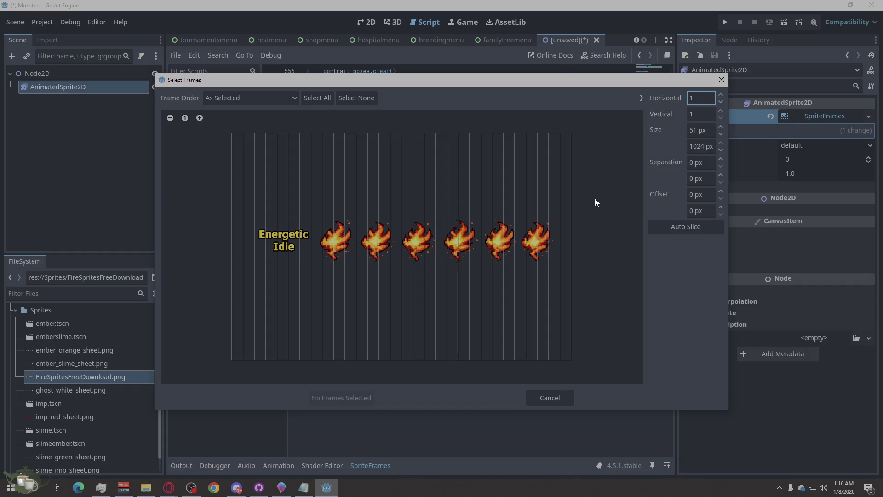
{"action": "double_click", "coordinate": [690, 114]}
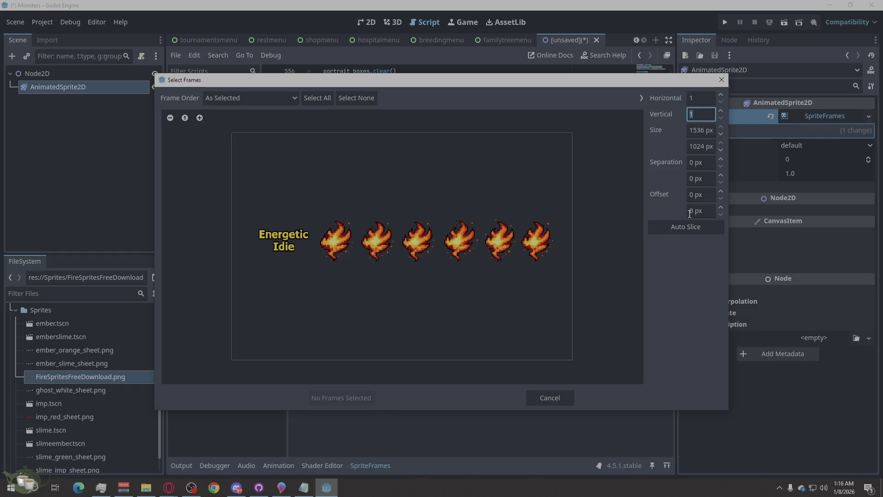
Set the horizontal offset to 350 px after trying 200, 300 and 400
{"action": "left_click", "coordinate": [693, 193]}
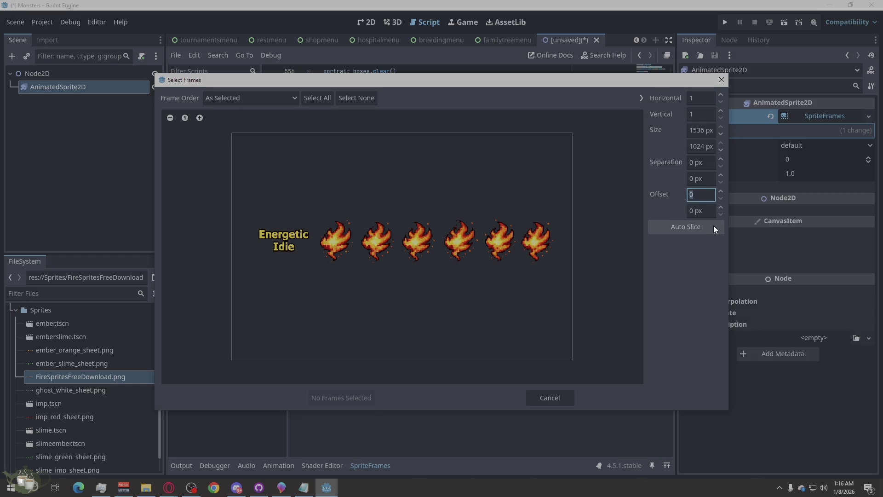
{"action": "type", "text": "200"}
{"action": "key", "text": "Return"}
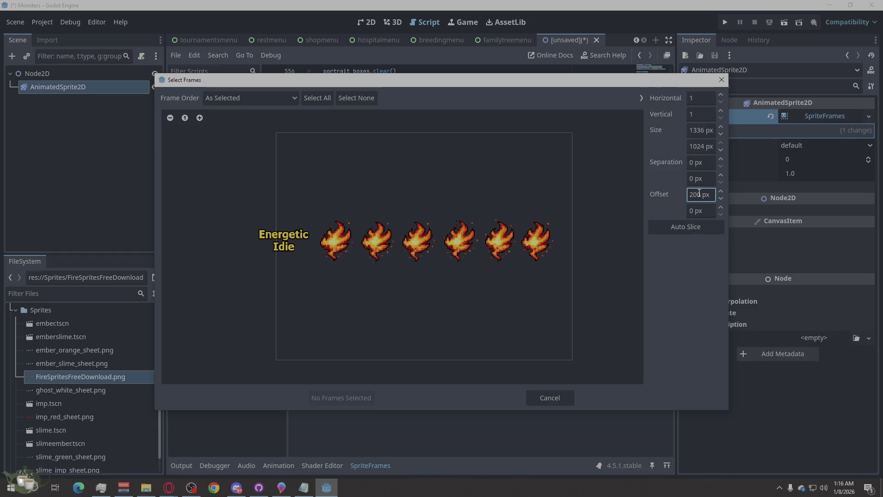
{"action": "left_click_drag", "start_coordinate": [699, 194], "coordinate": [690, 196]}
{"action": "type", "text": "300"}
{"action": "key", "text": "Escape"}
{"action": "left_click", "coordinate": [700, 197]}
{"action": "type", "text": "300"}
{"action": "key", "text": "Return"}
{"action": "left_click", "coordinate": [700, 196]}
{"action": "type", "text": "400"}
{"action": "key", "text": "Return"}
{"action": "left_click", "coordinate": [701, 197]}
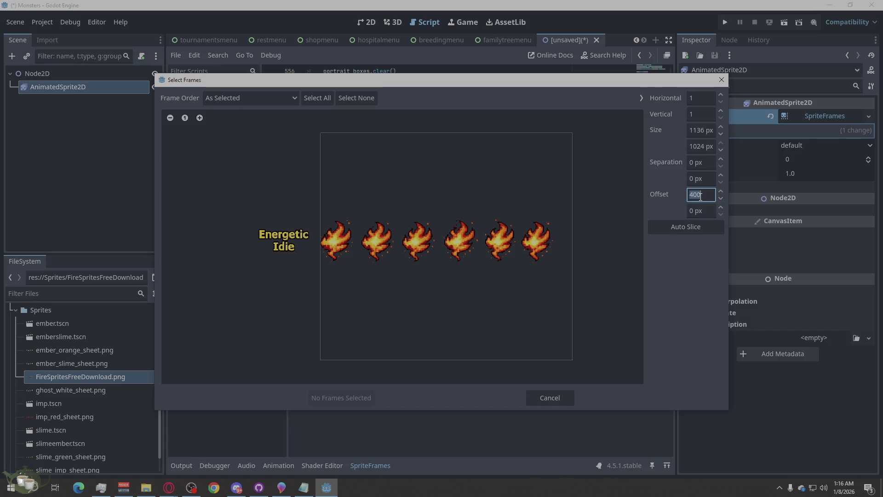
{"action": "type", "text": "350"}
{"action": "key", "text": "Return"}
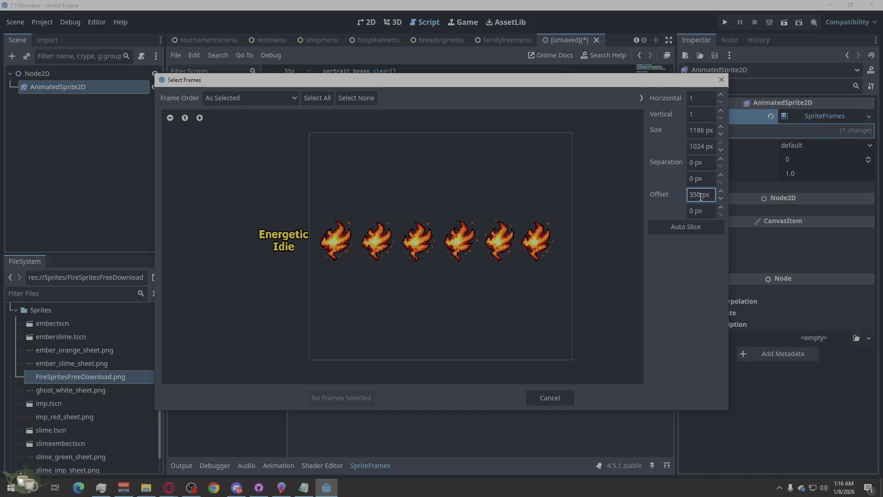
Set the vertical offset to 350 px after trying 400, and select the single frame region
{"action": "left_click", "coordinate": [691, 210]}
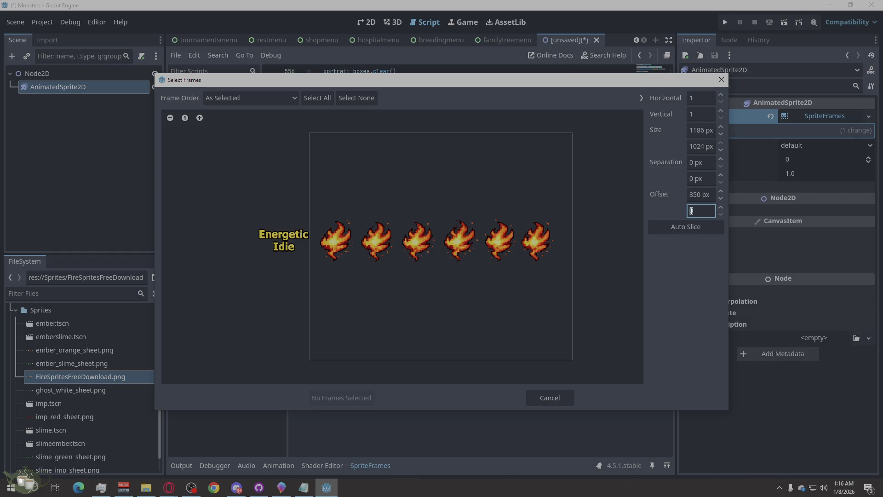
{"action": "type", "text": "400"}
{"action": "key", "text": "Return"}
{"action": "double_click", "coordinate": [691, 211]}
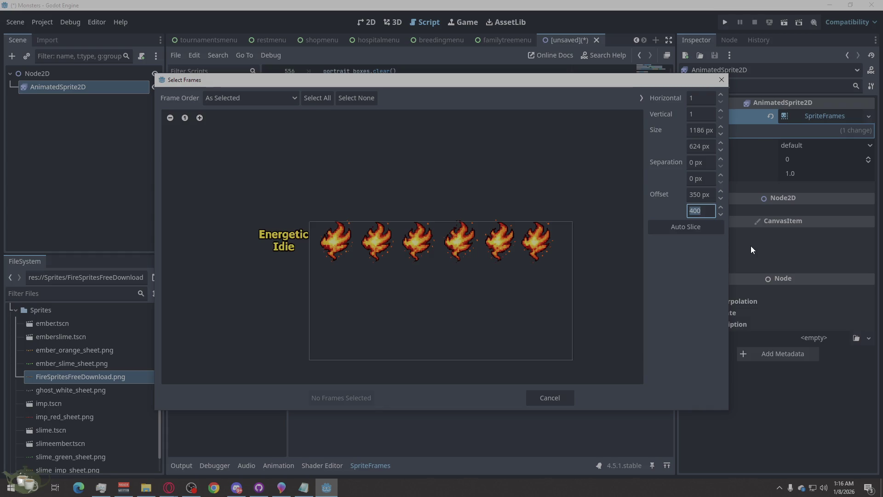
{"action": "type", "text": "350"}
{"action": "key", "text": "Return"}
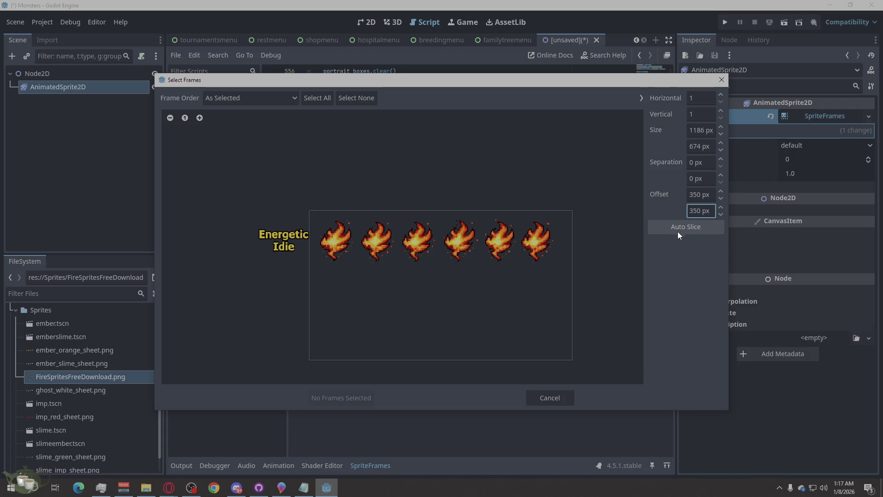
{"action": "left_click", "coordinate": [567, 348]}
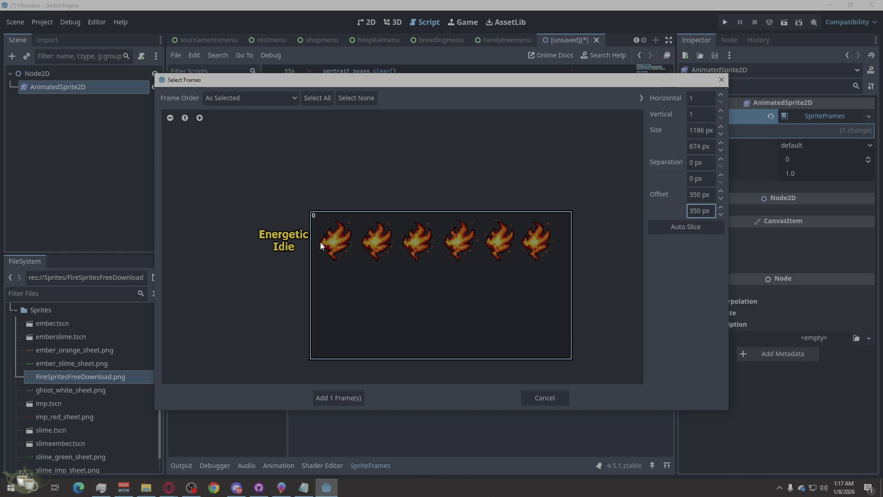
Set the grid to 6 columns by 1 row and enter 0 for both offsets
{"action": "double_click", "coordinate": [702, 115]}
{"action": "double_click", "coordinate": [700, 98]}
{"action": "type", "text": "5"}
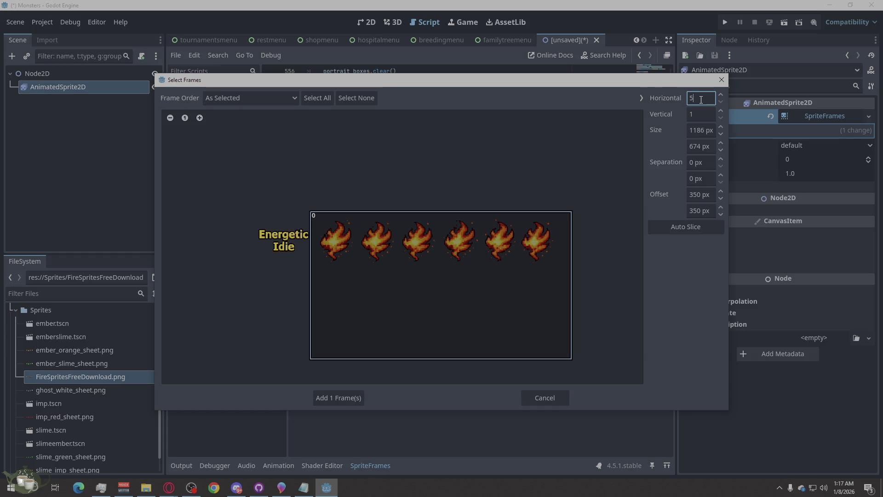
{"action": "double_click", "coordinate": [700, 99]}
{"action": "type", "text": "6"}
{"action": "left_click", "coordinate": [701, 112]}
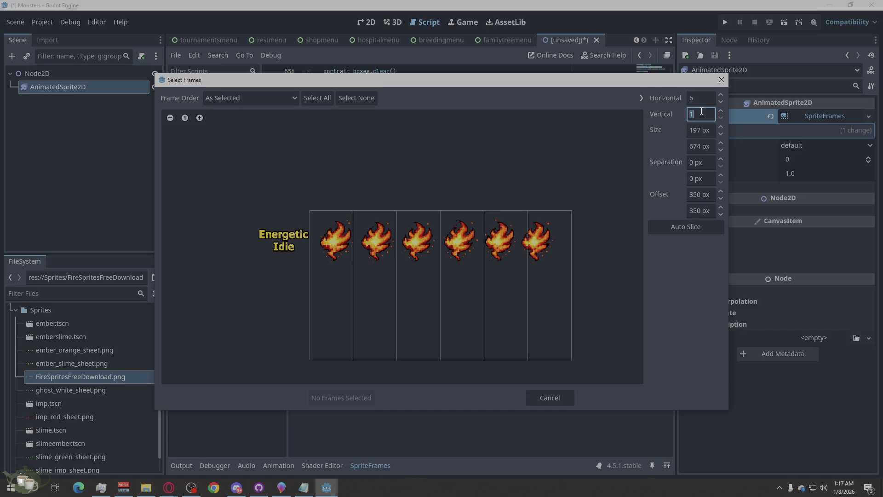
{"action": "double_click", "coordinate": [699, 194]}
{"action": "type", "text": "0"}
{"action": "double_click", "coordinate": [696, 210]}
{"action": "type", "text": "0"}
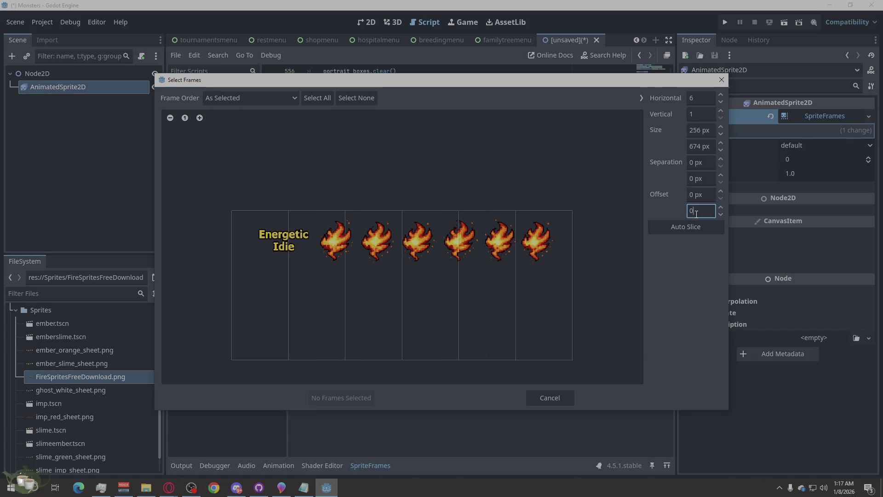
{"action": "double_click", "coordinate": [692, 134]}
Try 8, 10, 9 and 7 columns before returning to 6 columns
{"action": "double_click", "coordinate": [697, 98]}
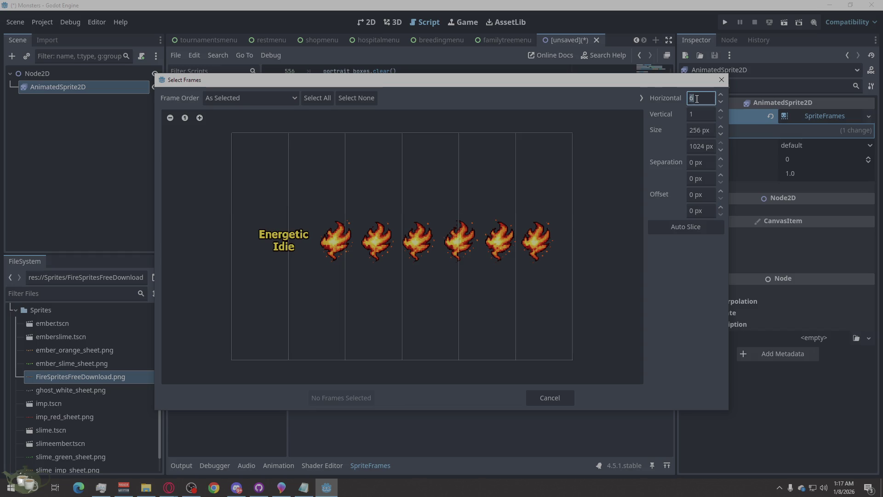
{"action": "type", "text": "8"}
{"action": "key", "text": "Return"}
{"action": "double_click", "coordinate": [697, 98]}
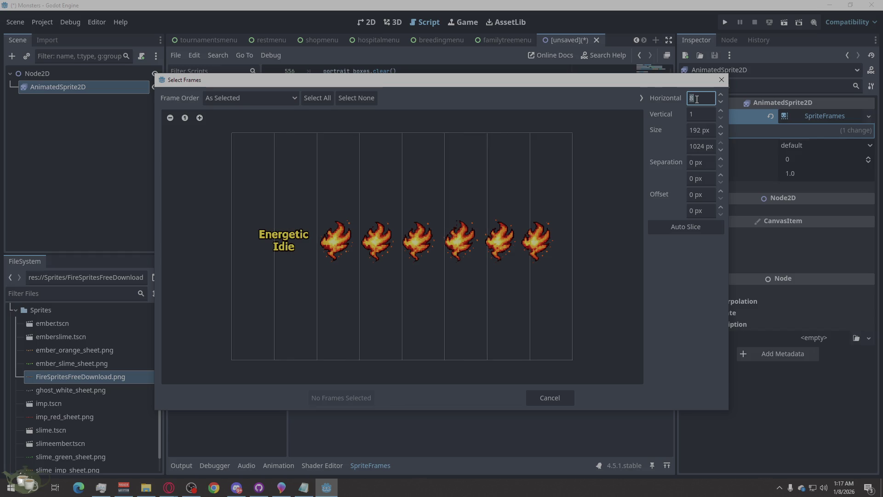
{"action": "type", "text": "10"}
{"action": "key", "text": "Return"}
{"action": "double_click", "coordinate": [697, 99]}
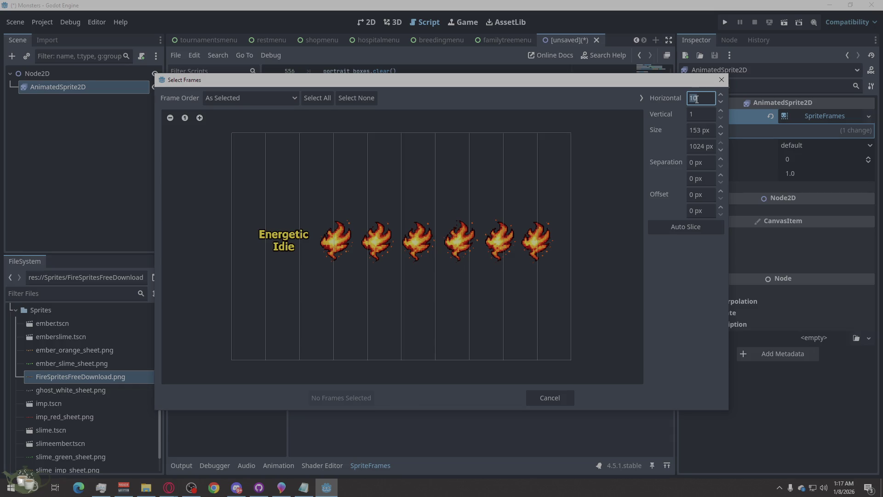
{"action": "type", "text": "9"}
{"action": "key", "text": "Return"}
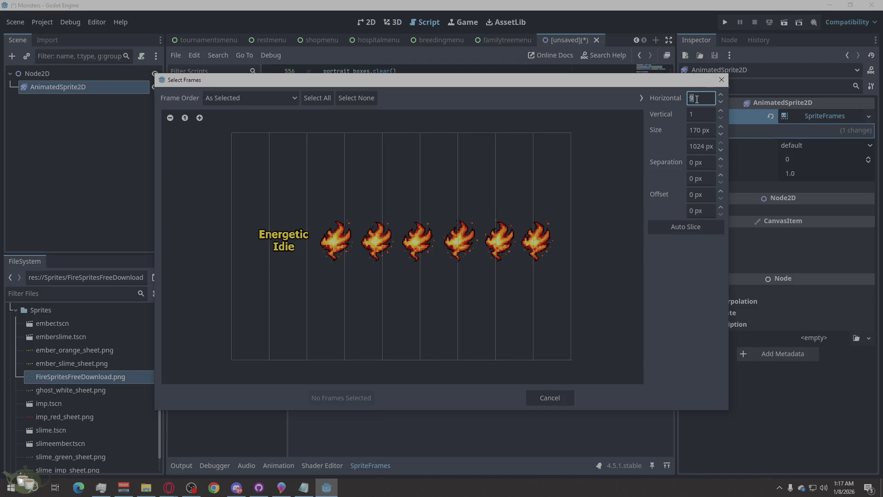
{"action": "double_click", "coordinate": [696, 98]}
{"action": "type", "text": "7"}
{"action": "key", "text": "Return"}
{"action": "double_click", "coordinate": [697, 98]}
{"action": "type", "text": "6"}
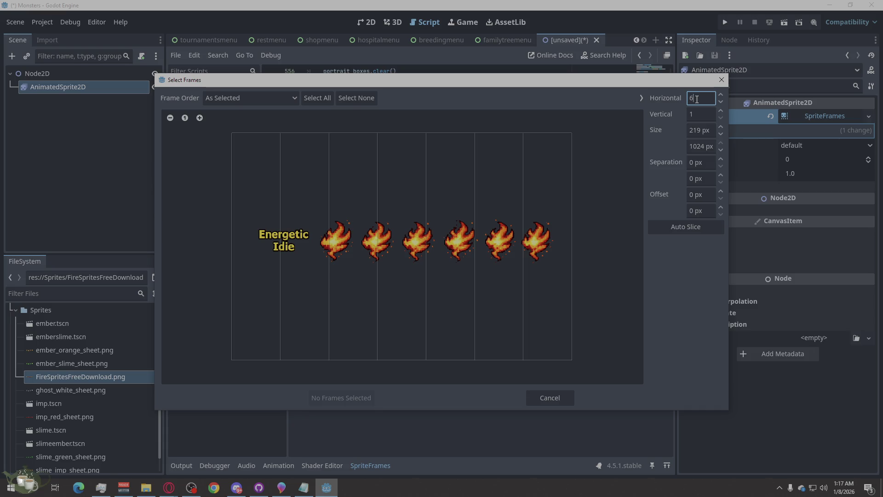
{"action": "key", "text": "Return"}
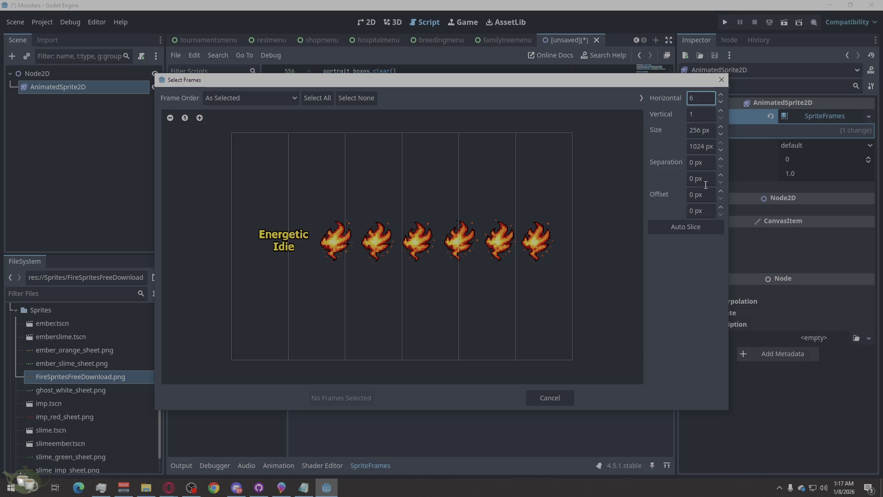
{"action": "left_click", "coordinate": [692, 194]}
Try a 15 px horizontal offset and 120 px separation, then reset separation to 0
{"action": "type", "text": "150"}
{"action": "key", "text": "Return"}
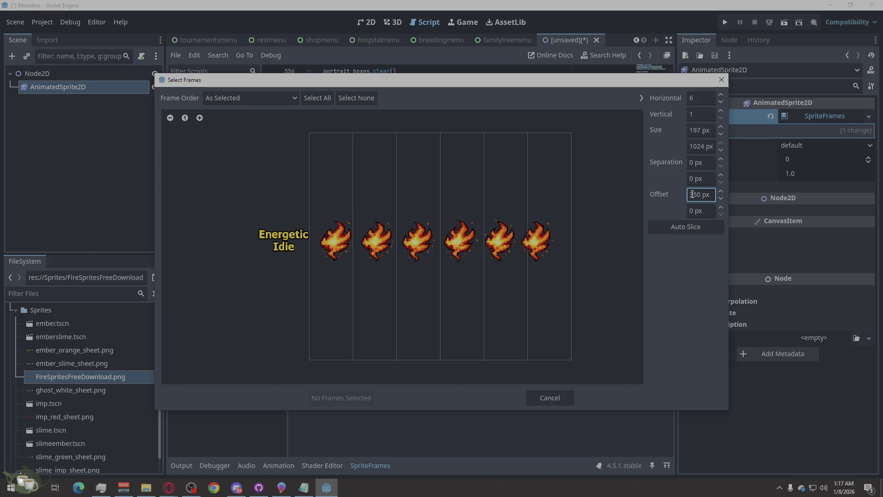
{"action": "left_click", "coordinate": [703, 95]}
{"action": "left_click", "coordinate": [694, 162]}
{"action": "type", "text": "120"}
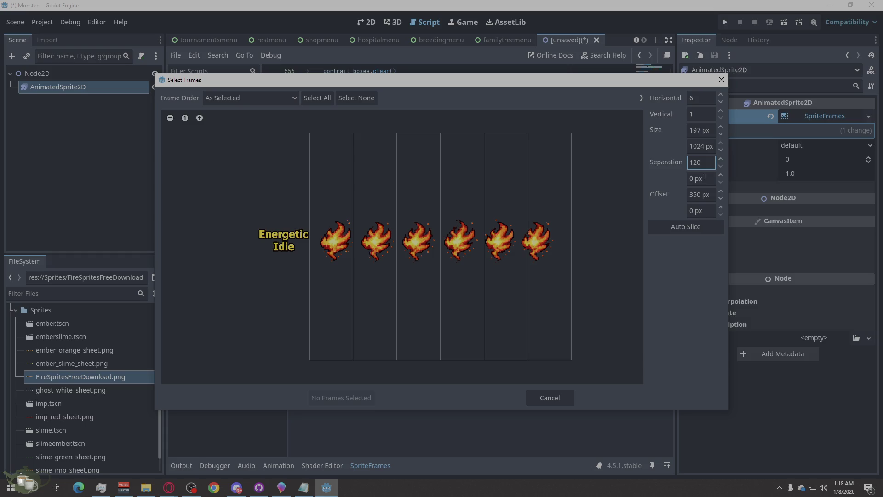
{"action": "key", "text": "Return"}
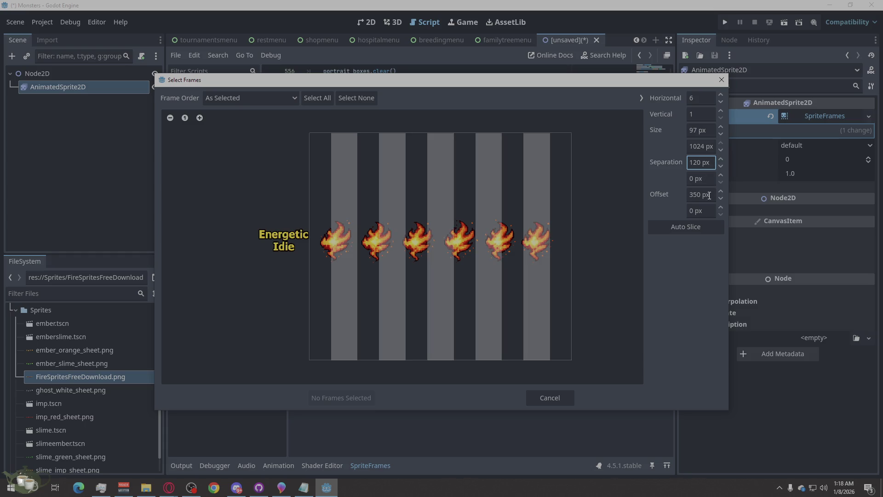
{"action": "left_click", "coordinate": [699, 162]}
{"action": "type", "text": "0"}
{"action": "key", "text": "Return"}
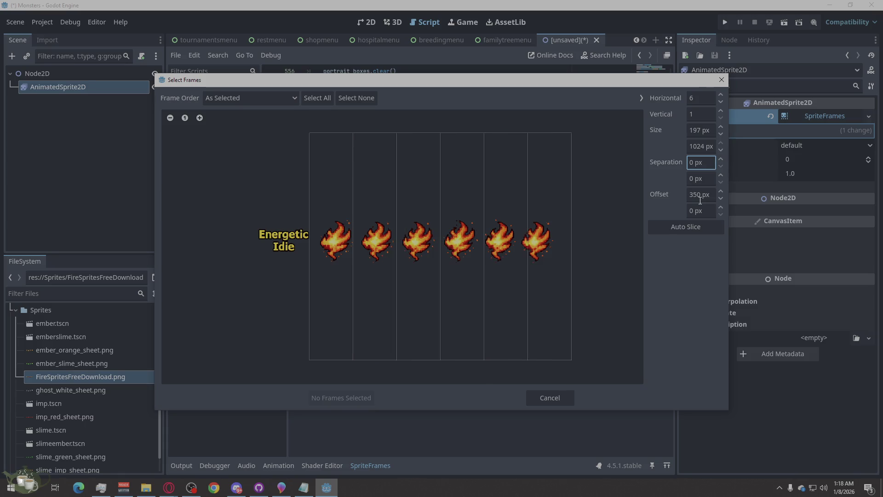
Switch frame order to top-to-bottom, left-to-right, then back to As Selected
{"action": "left_click", "coordinate": [283, 98]}
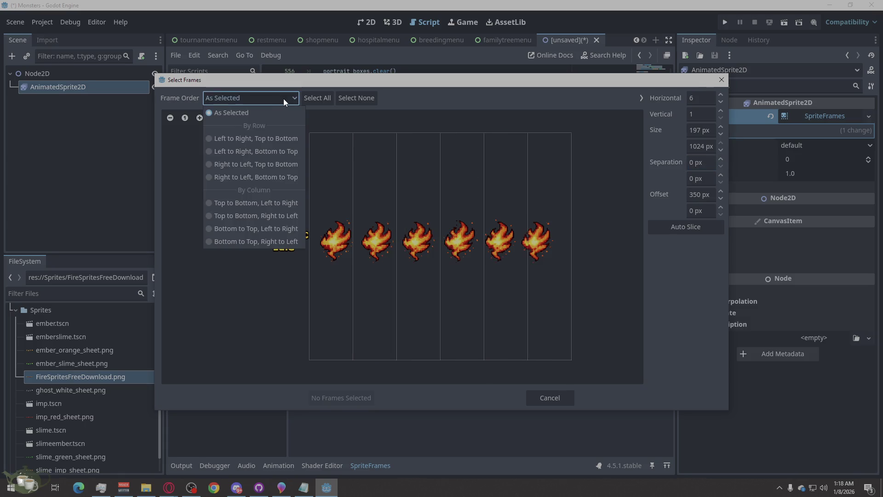
{"action": "left_click", "coordinate": [270, 204]}
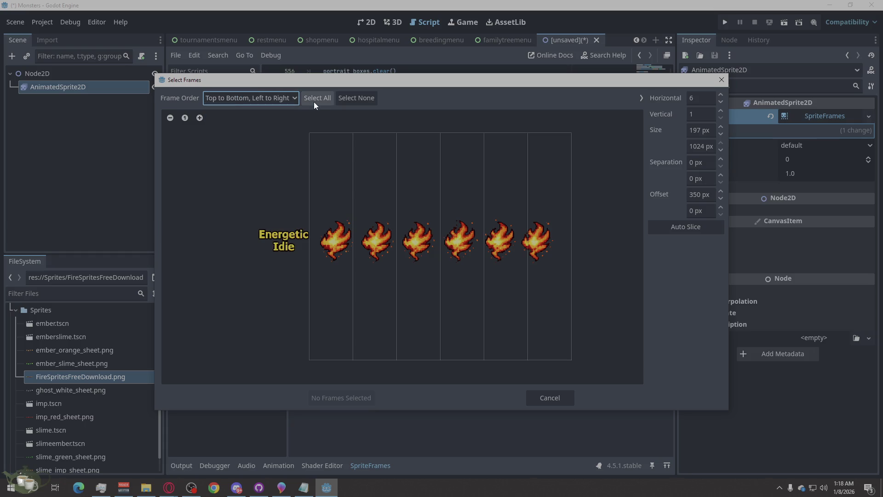
{"action": "left_click", "coordinate": [261, 98]}
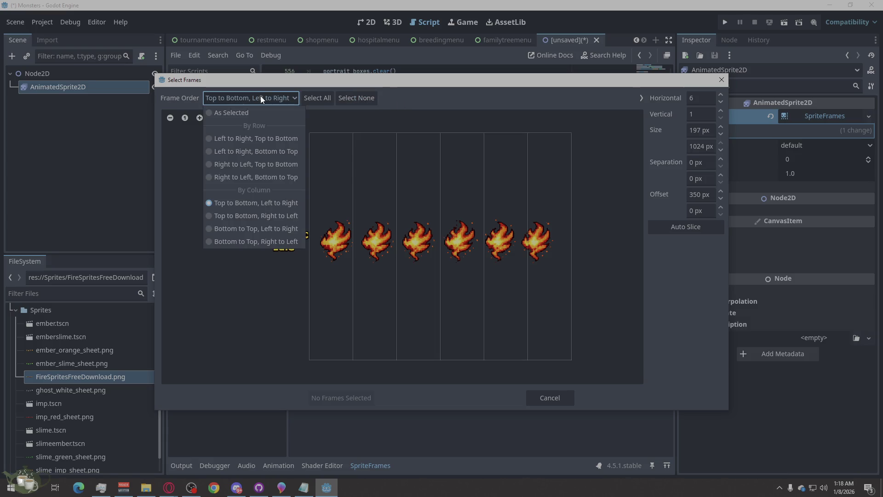
{"action": "left_click", "coordinate": [244, 113]}
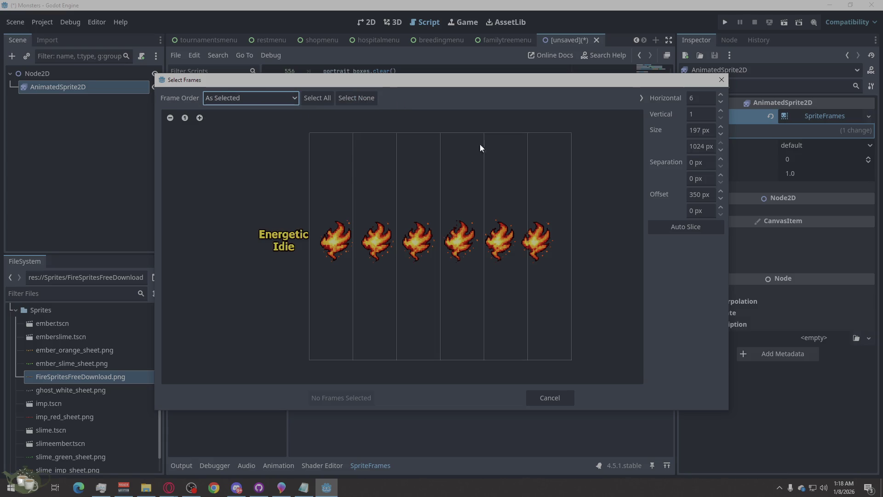
Try a 22 px frame width, then close Select Frames without adding any frames
{"action": "left_click", "coordinate": [704, 130]}
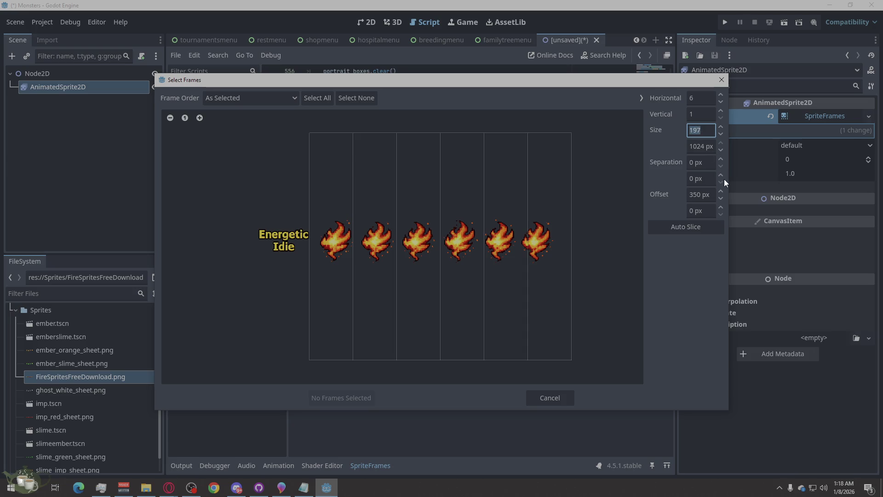
{"action": "type", "text": "22"}
{"action": "key", "text": "Return"}
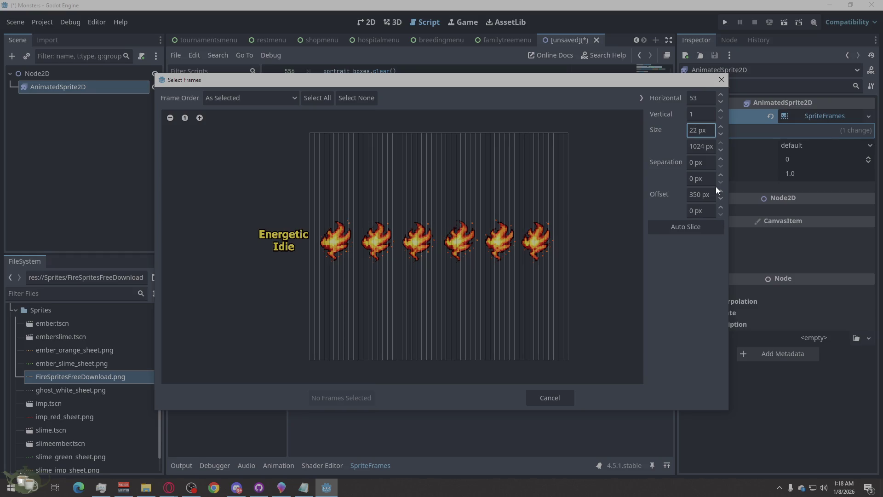
{"action": "left_click", "coordinate": [720, 79]}
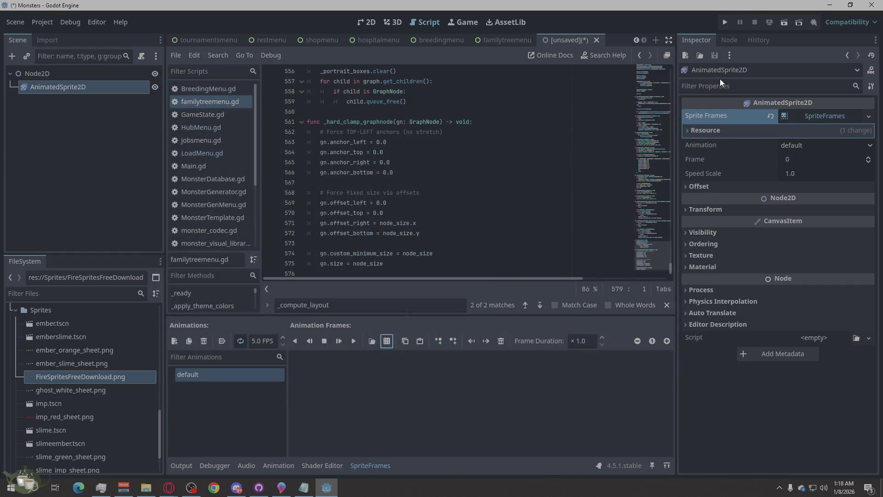
Delete FireSpritesFreeDownload.png from the FileSystem dock, confirm the removal, then switch to Opera
{"action": "right_click", "coordinate": [63, 378]}
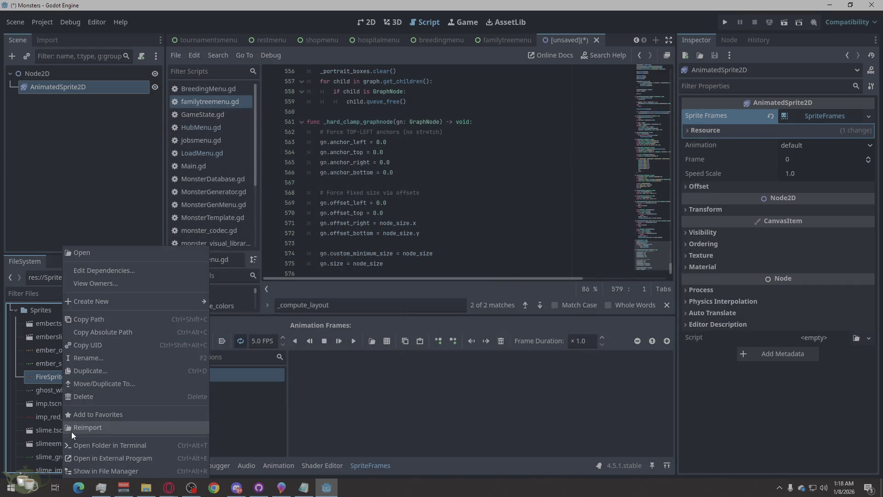
{"action": "left_click", "coordinate": [83, 396]}
{"action": "left_click", "coordinate": [367, 291]}
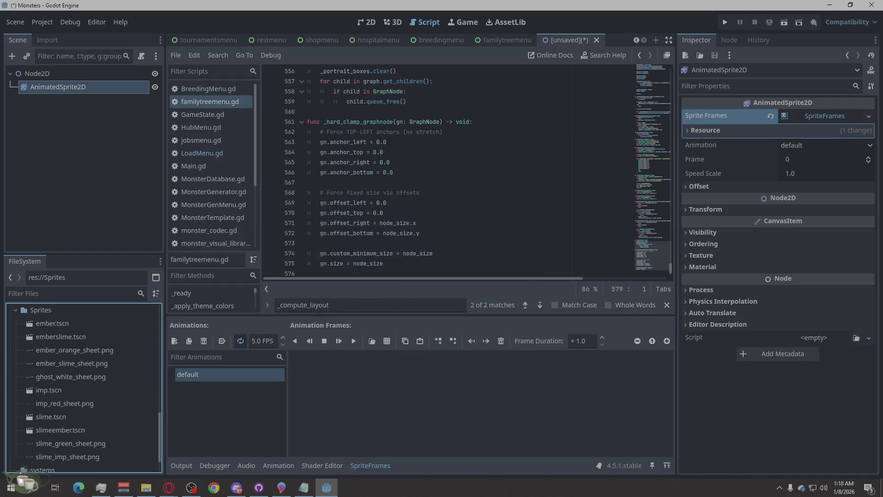
{"action": "key", "text": "alt+Tab"}
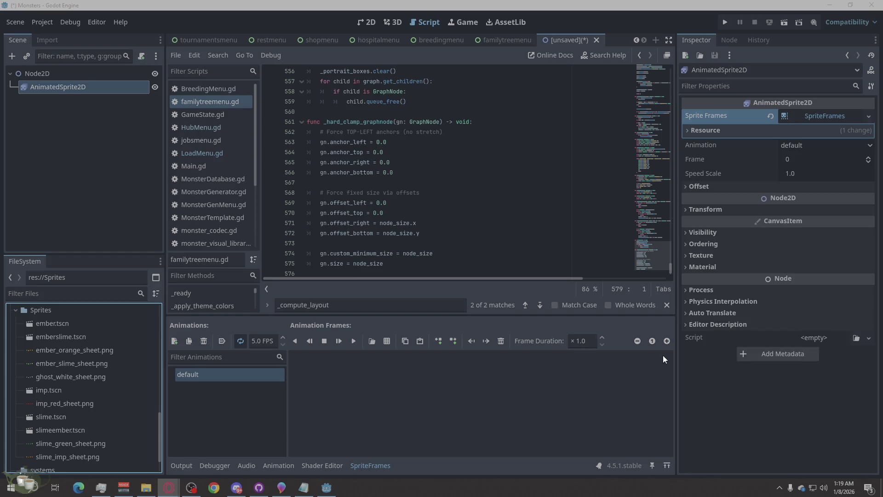
Replace all of familytreemenu.gd with the pasted _hard_clamp_graphnode code, dismissing the scene save prompt
{"action": "left_click", "coordinate": [374, 234]}
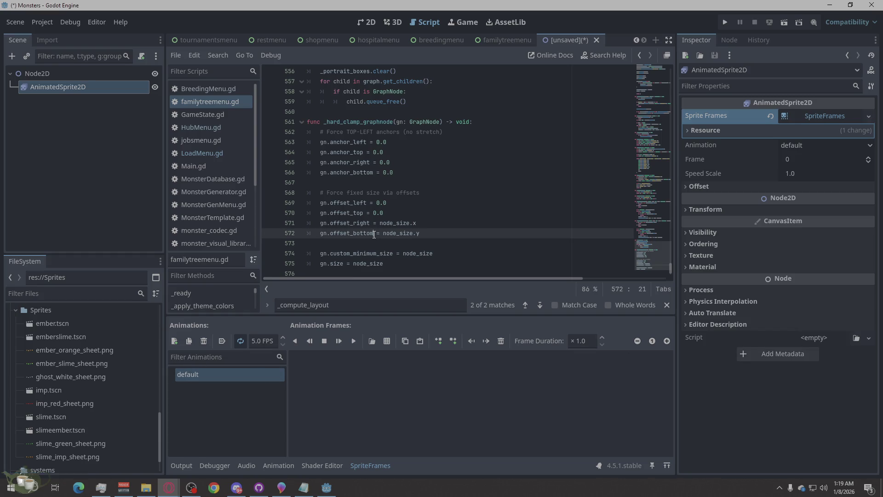
{"action": "right_click", "coordinate": [398, 171]}
{"action": "left_click", "coordinate": [421, 272]}
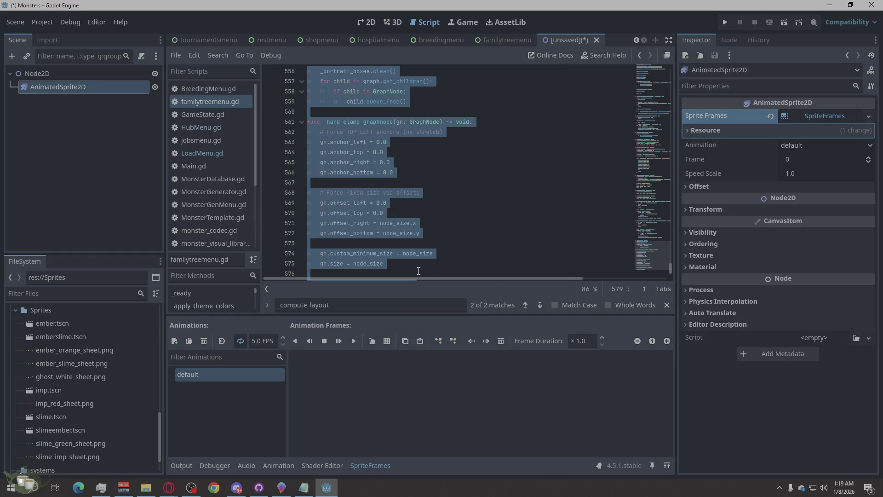
{"action": "key", "text": "ctrl+v"}
{"action": "key", "text": "ctrl+s"}
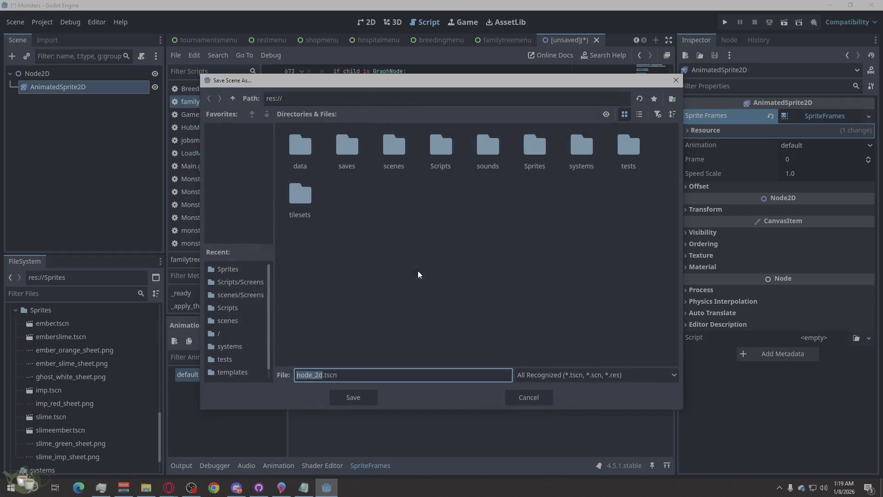
{"action": "left_click", "coordinate": [676, 80]}
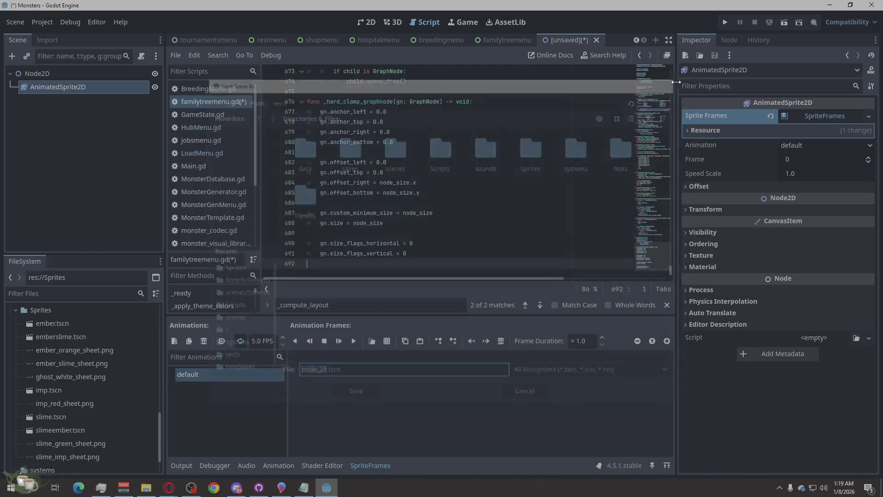
Undo the paste, save the script file, and discard the unsaved empty scene
{"action": "key", "text": "ctrl+z"}
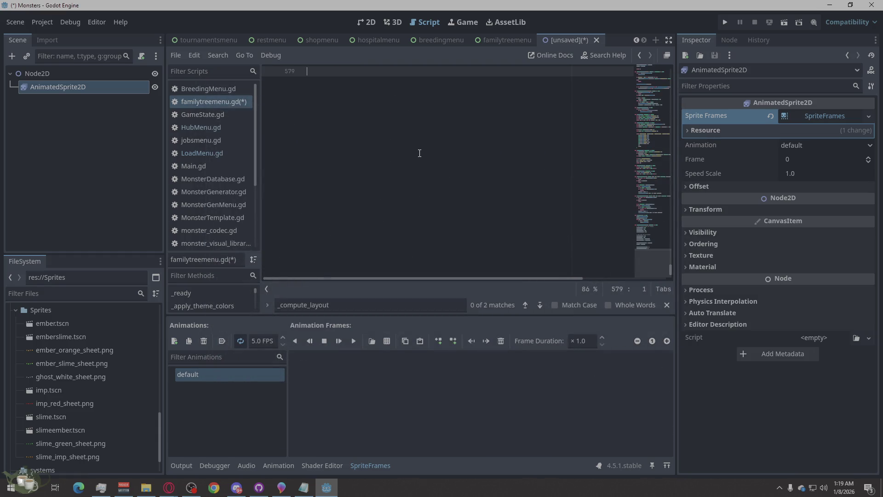
{"action": "key", "text": "ctrl+alt+s"}
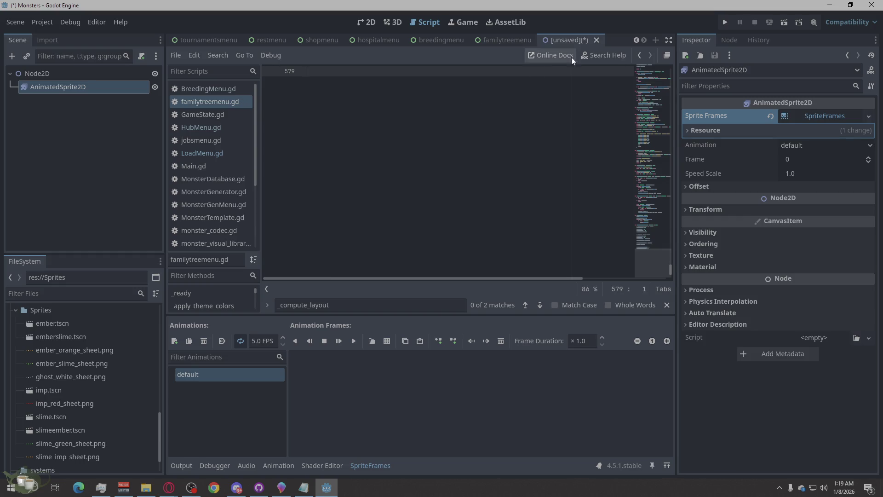
{"action": "left_click", "coordinate": [596, 40]}
{"action": "left_click", "coordinate": [496, 268]}
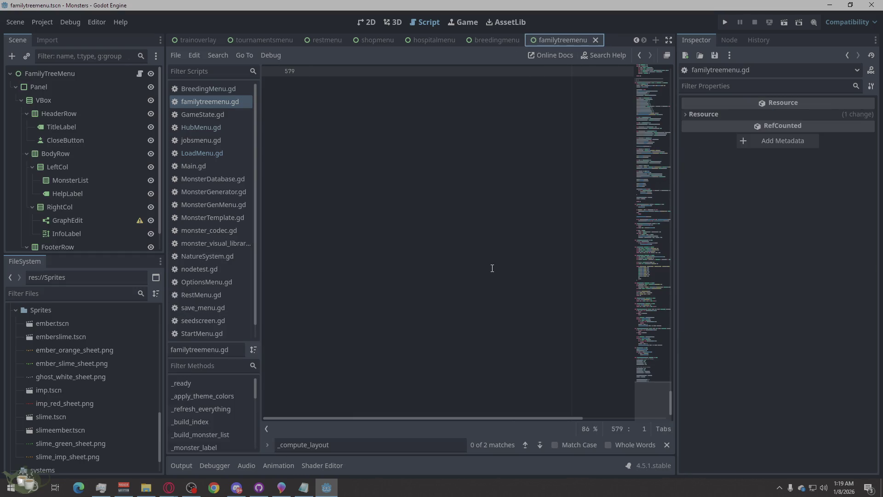
Paste the updated code over the whole family tree menu script and run the project
{"action": "left_click", "coordinate": [201, 105]}
{"action": "right_click", "coordinate": [431, 252]}
{"action": "left_click", "coordinate": [462, 350]}
{"action": "left_click", "coordinate": [457, 347]}
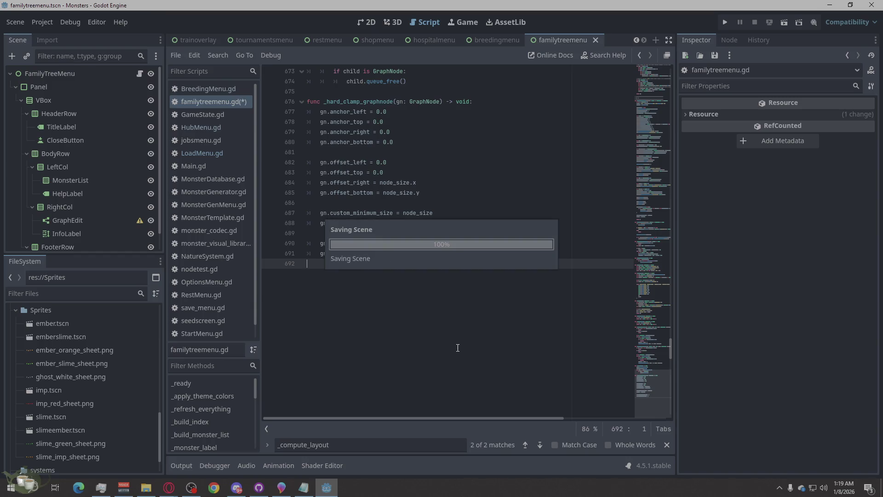
{"action": "left_click", "coordinate": [724, 22]}
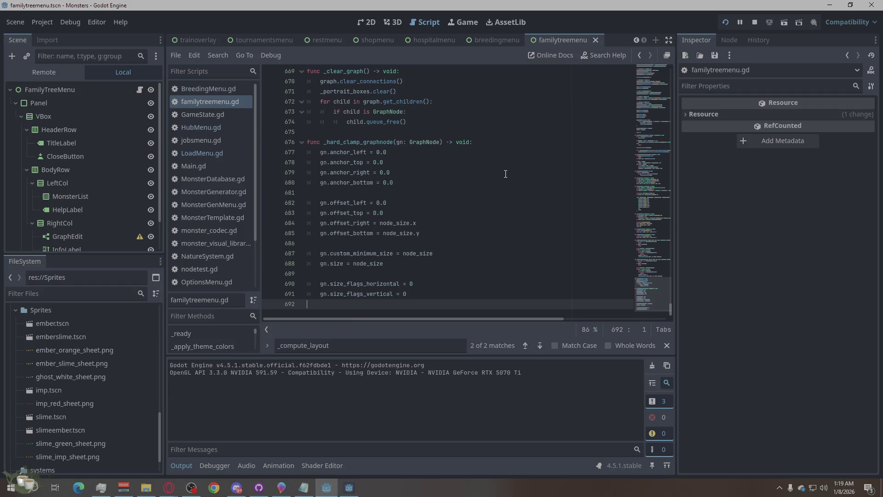
Load Save Slot 02 in the running game
{"action": "left_click", "coordinate": [350, 487]}
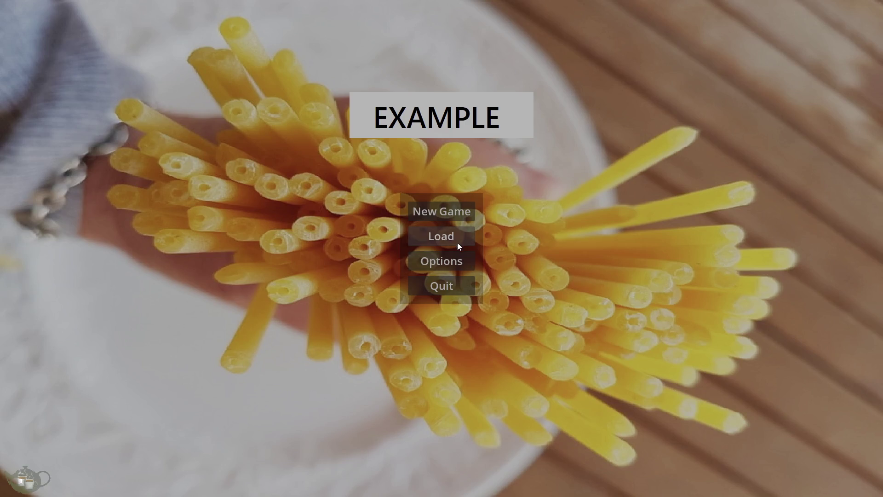
{"action": "left_click", "coordinate": [457, 241]}
{"action": "left_click", "coordinate": [392, 200]}
{"action": "left_click", "coordinate": [380, 211]}
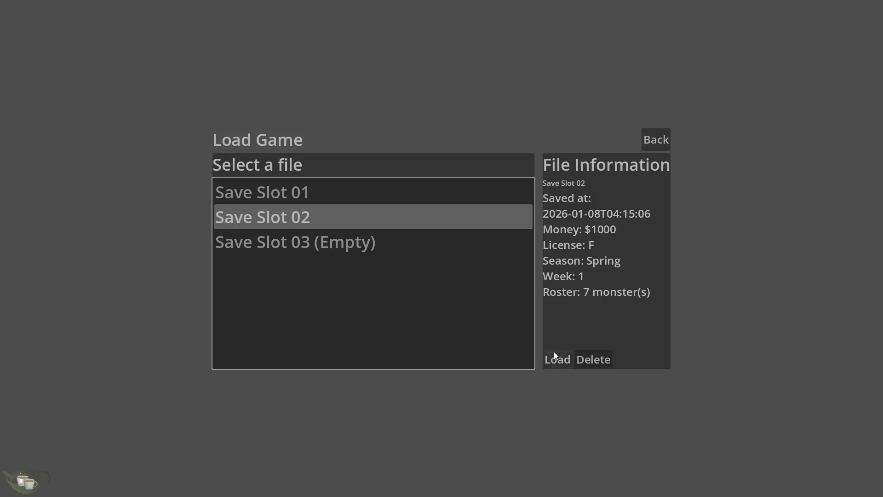
{"action": "left_click", "coordinate": [553, 360]}
Check the last Ember/Slime (Timid)'s ancestor tree, then close it
{"action": "left_click", "coordinate": [835, 302]}
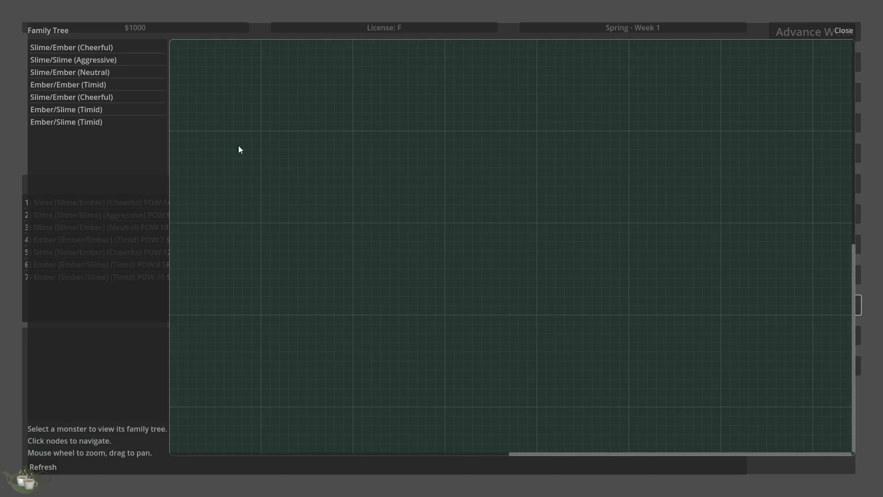
{"action": "left_click", "coordinate": [83, 122]}
{"action": "scroll", "coordinate": [609, 304], "scroll_direction": "down", "scroll_amount": 4}
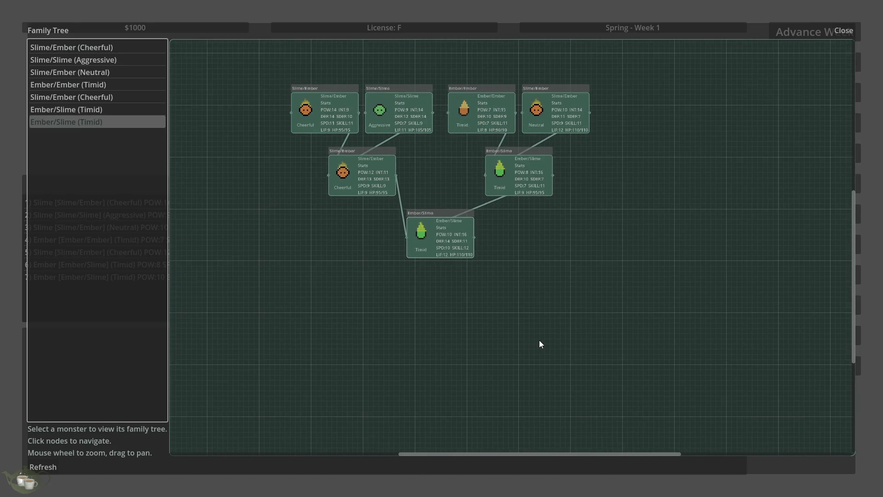
{"action": "key", "text": "Escape"}
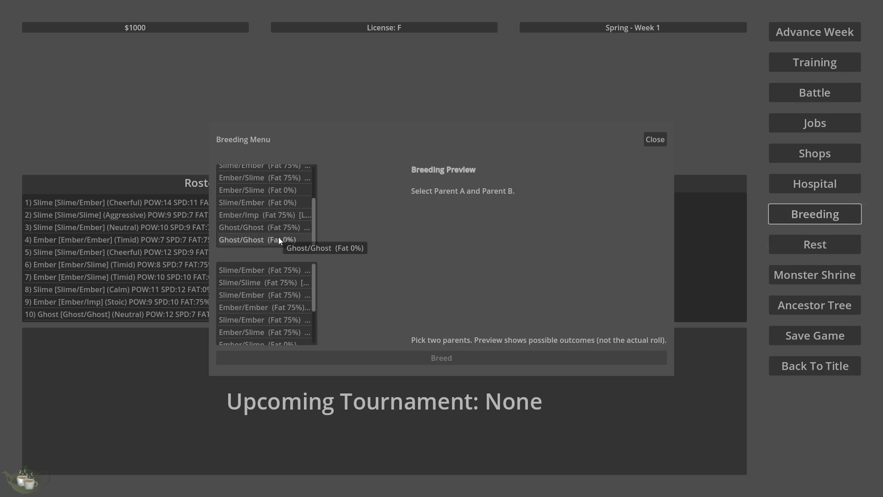
Breed Ember/Slime with Slime/Ember and confirm the breeding
{"action": "scroll", "coordinate": [282, 315], "scroll_direction": "down", "scroll_amount": 5}
{"action": "left_click", "coordinate": [296, 302]}
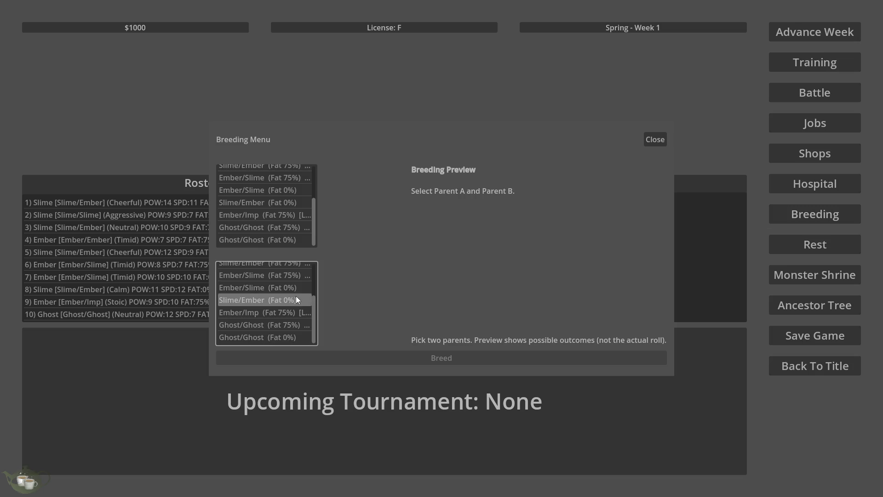
{"action": "left_click", "coordinate": [284, 190]}
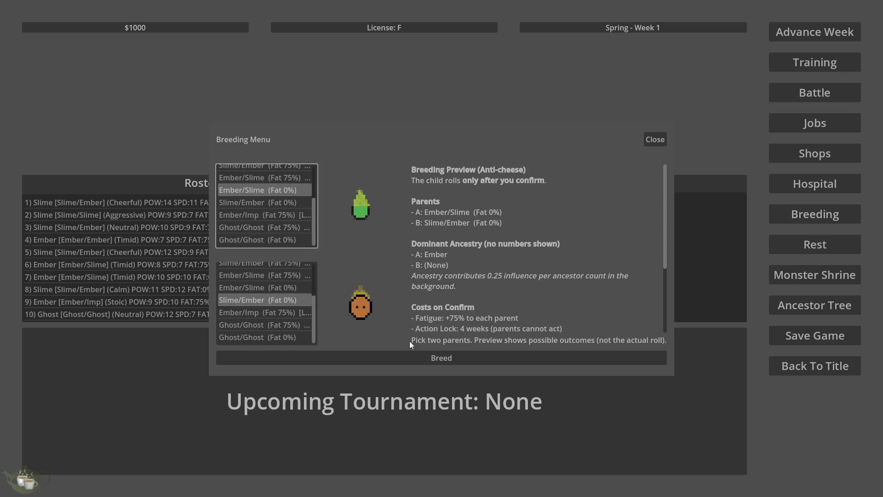
{"action": "left_click", "coordinate": [441, 354]}
{"action": "left_click", "coordinate": [423, 283]}
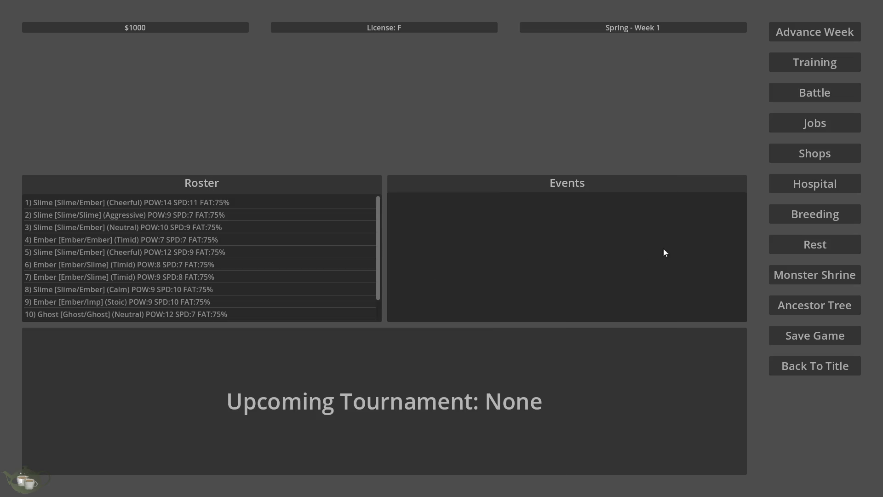
Breed Ghost/Ghost with Ember/Slime, confirm, and open the Ancestor Tree
{"action": "left_click", "coordinate": [814, 214]}
{"action": "scroll", "coordinate": [268, 228], "scroll_direction": "down", "scroll_amount": 5}
{"action": "left_click", "coordinate": [271, 227]}
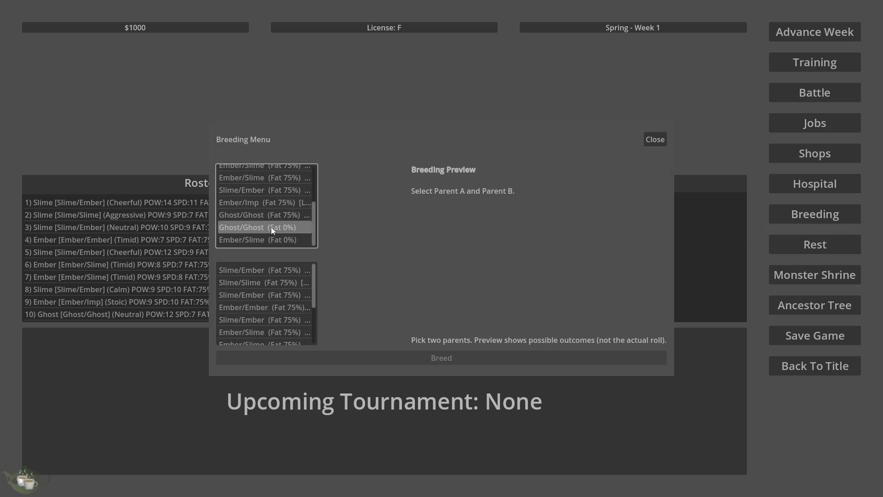
{"action": "scroll", "coordinate": [289, 293], "scroll_direction": "down", "scroll_amount": 5}
{"action": "left_click", "coordinate": [288, 337]}
{"action": "left_click", "coordinate": [341, 354]}
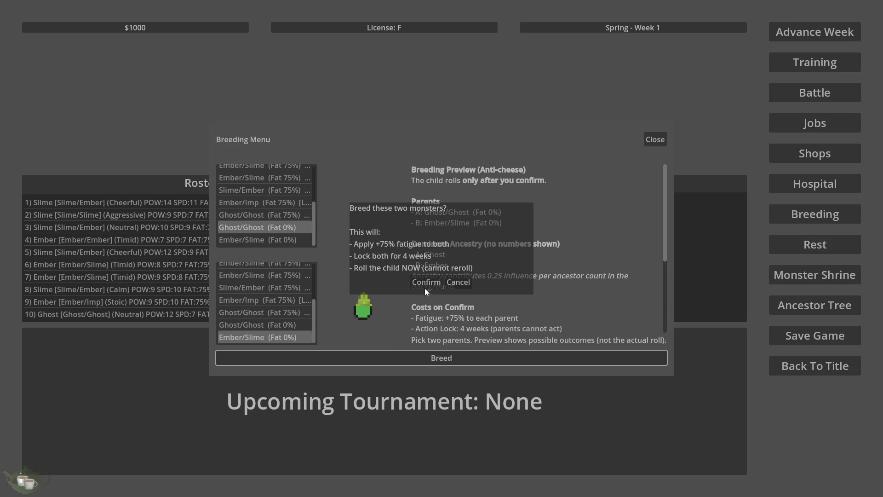
{"action": "left_click", "coordinate": [425, 288]}
{"action": "left_click", "coordinate": [815, 305]}
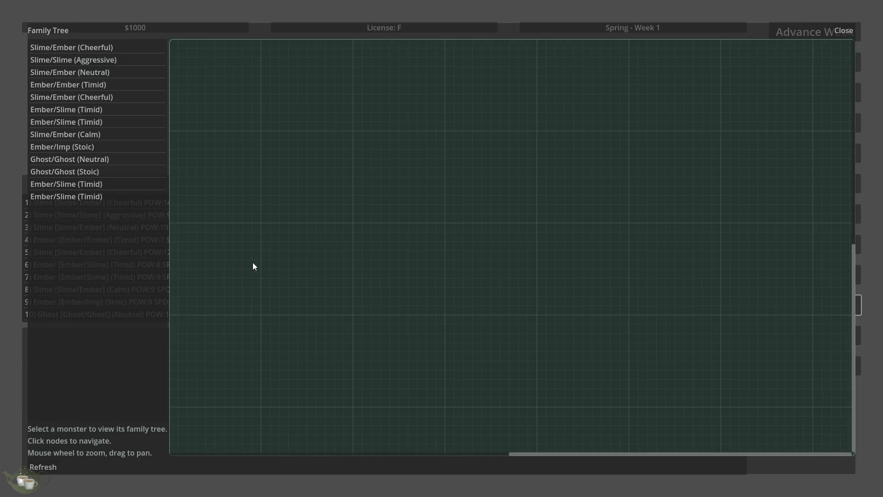
Show the newest Ember/Slime (Timid)'s tree, zooming and re-centering on its Ember/Slime parent
{"action": "left_click", "coordinate": [104, 197]}
{"action": "scroll", "coordinate": [587, 310], "scroll_direction": "down", "scroll_amount": 5}
{"action": "scroll", "coordinate": [555, 160], "scroll_direction": "up", "scroll_amount": 2}
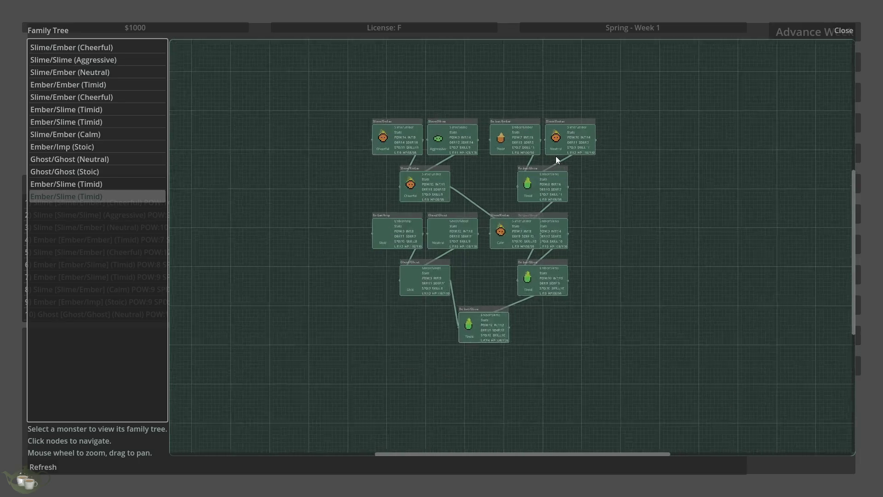
{"action": "scroll", "coordinate": [652, 288], "scroll_direction": "up", "scroll_amount": 2}
{"action": "scroll", "coordinate": [644, 311], "scroll_direction": "up", "scroll_amount": 1}
{"action": "scroll", "coordinate": [426, 276], "scroll_direction": "up", "scroll_amount": 5}
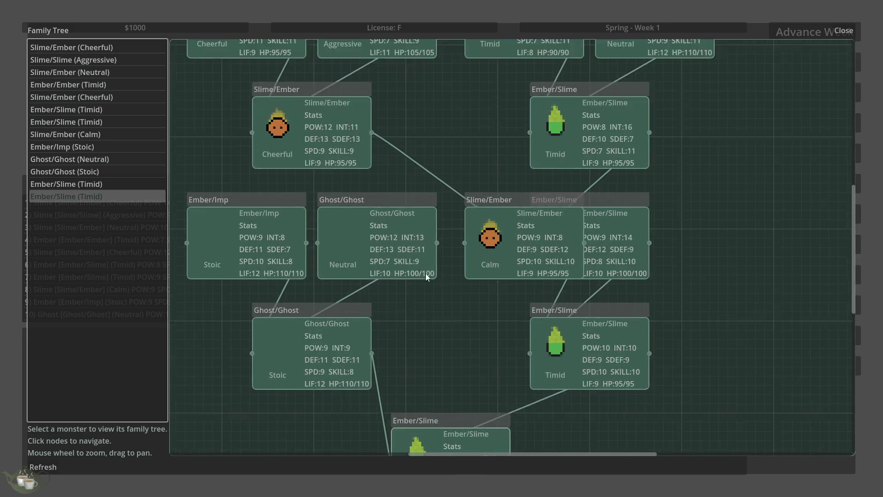
{"action": "scroll", "coordinate": [404, 343], "scroll_direction": "down", "scroll_amount": 4}
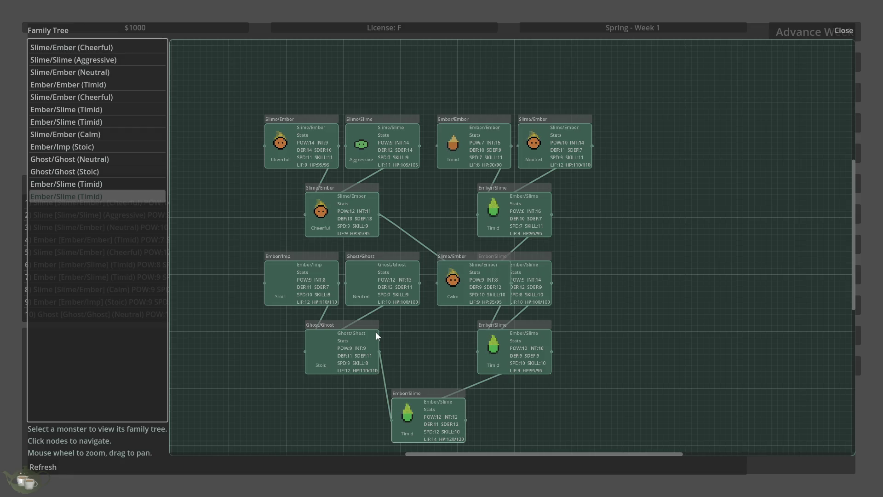
{"action": "left_click", "coordinate": [522, 275]}
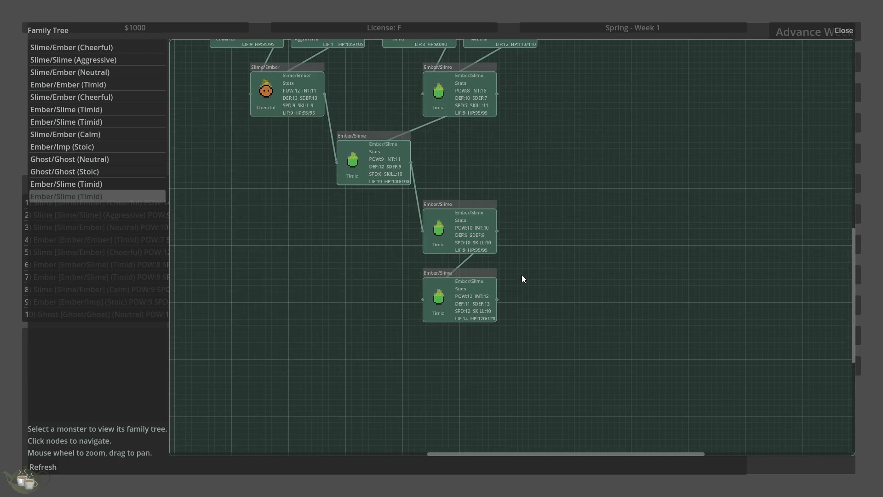
{"action": "scroll", "coordinate": [586, 377], "scroll_direction": "down", "scroll_amount": 2}
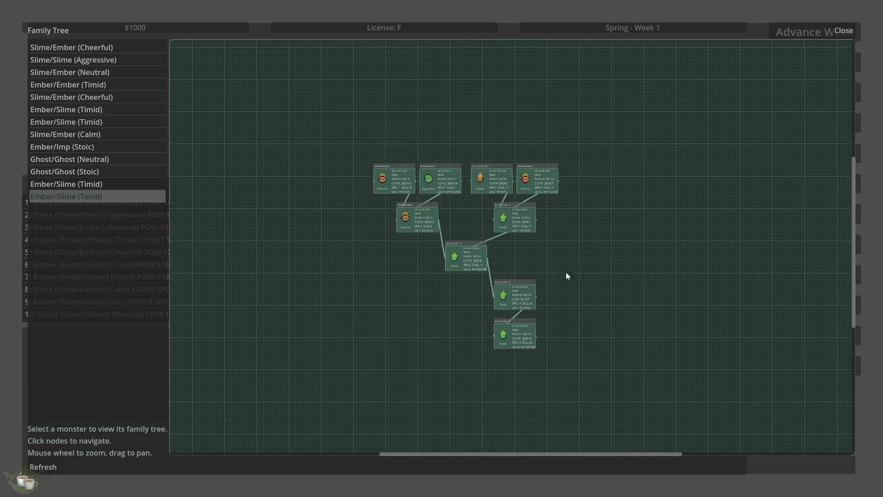
{"action": "scroll", "coordinate": [567, 275], "scroll_direction": "up", "scroll_amount": 2}
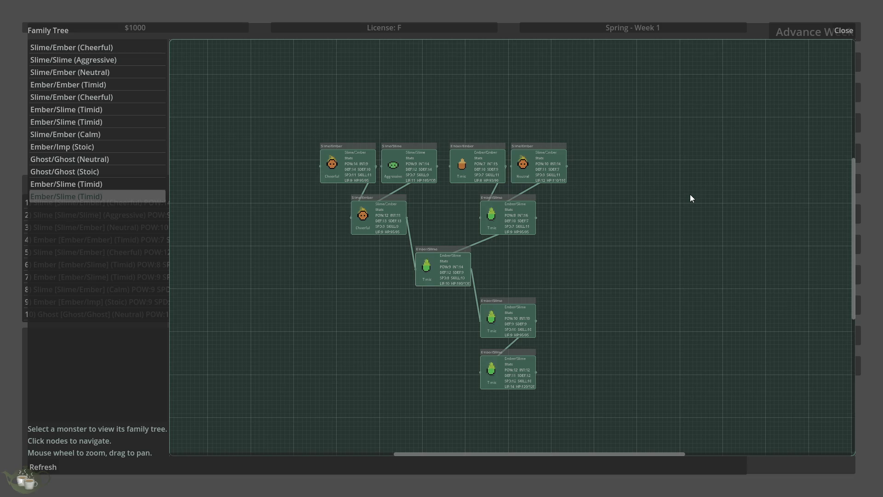
Reopen the Ancestor Tree for the last Ember/Slime (Timid) and zoom through its generations
{"action": "left_click", "coordinate": [841, 32]}
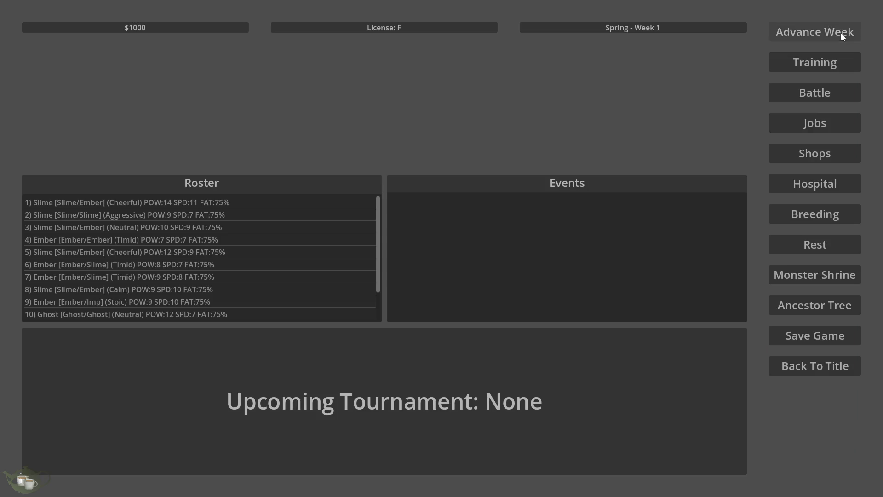
{"action": "left_click", "coordinate": [781, 302]}
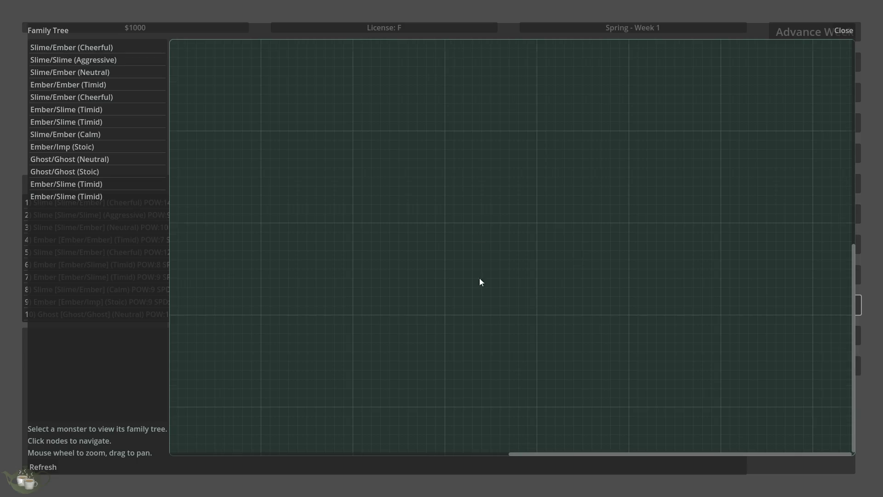
{"action": "left_click", "coordinate": [72, 196]}
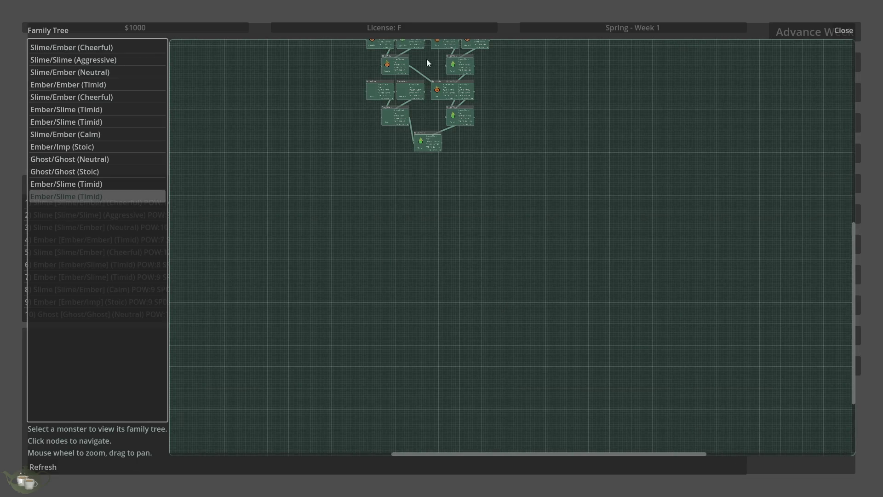
{"action": "scroll", "coordinate": [432, 91], "scroll_direction": "up", "scroll_amount": 2}
{"action": "scroll", "coordinate": [536, 351], "scroll_direction": "down", "scroll_amount": 2}
{"action": "scroll", "coordinate": [467, 220], "scroll_direction": "up", "scroll_amount": 4}
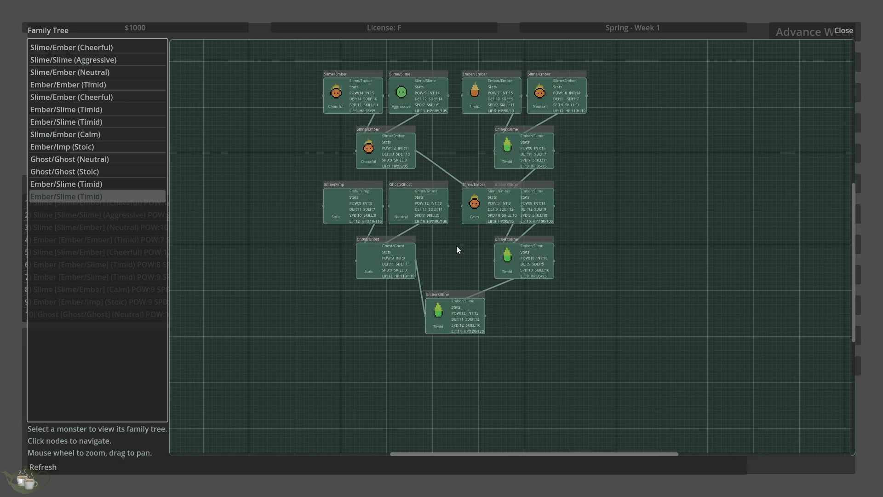
{"action": "scroll", "coordinate": [465, 141], "scroll_direction": "up", "scroll_amount": 2}
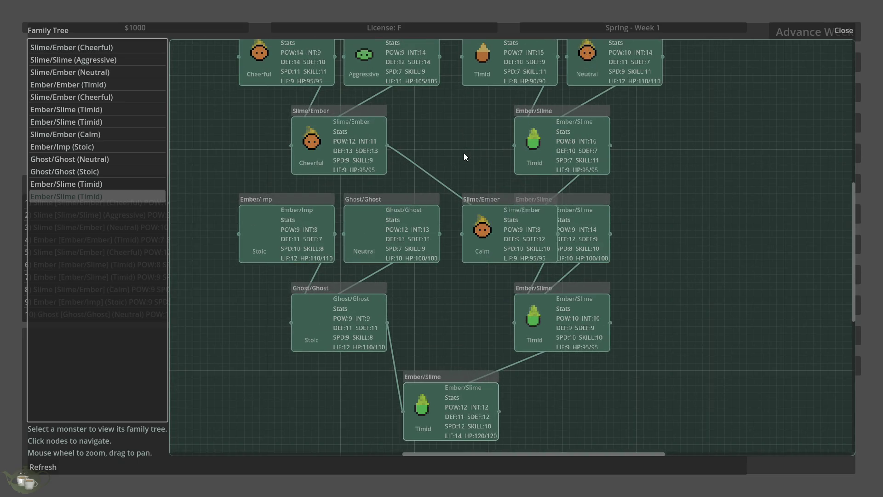
{"action": "scroll", "coordinate": [537, 330], "scroll_direction": "down", "scroll_amount": 1}
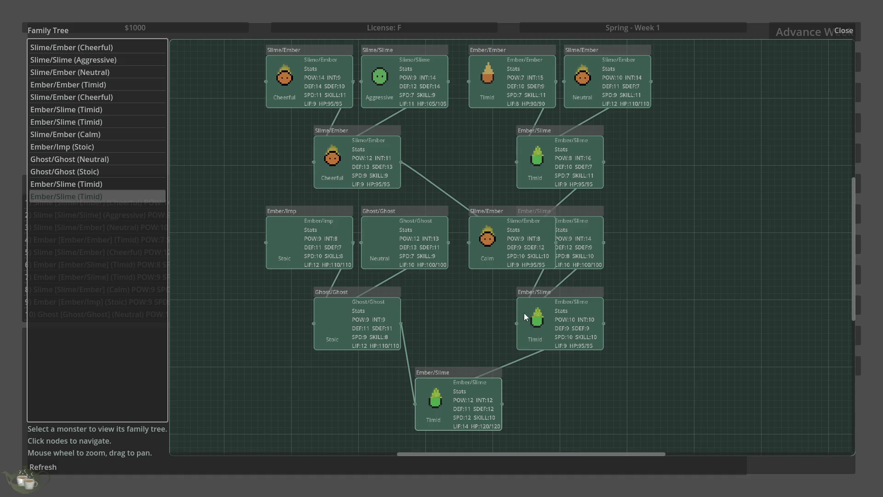
{"action": "scroll", "coordinate": [515, 304], "scroll_direction": "down", "scroll_amount": 1}
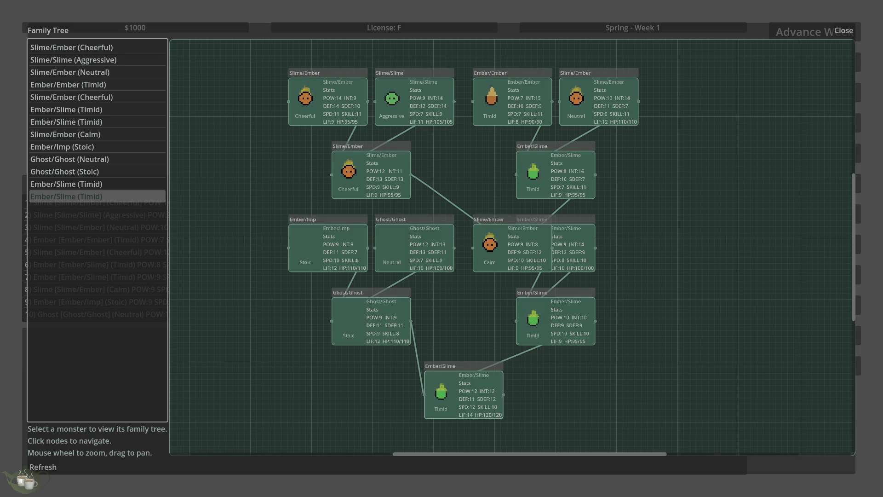
Close the tree, go Back To Title, quit, and focus the _compute_layout search in familytreemenu.gd
{"action": "left_click", "coordinate": [839, 28]}
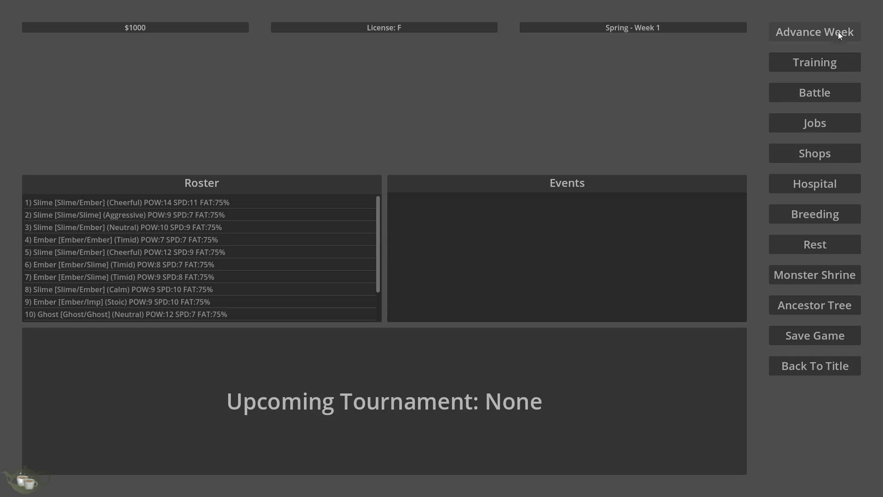
{"action": "left_click", "coordinate": [817, 366]}
{"action": "left_click", "coordinate": [451, 291]}
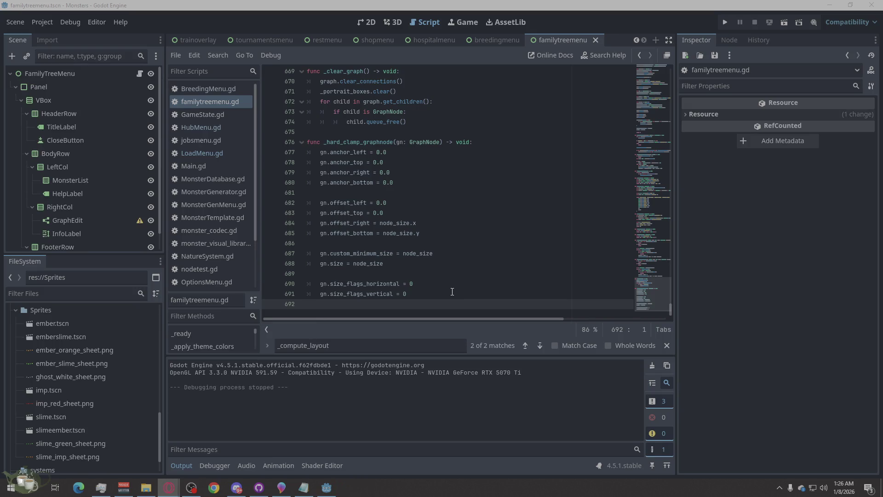
{"action": "left_click", "coordinate": [454, 252]}
{"action": "left_click", "coordinate": [349, 345]}
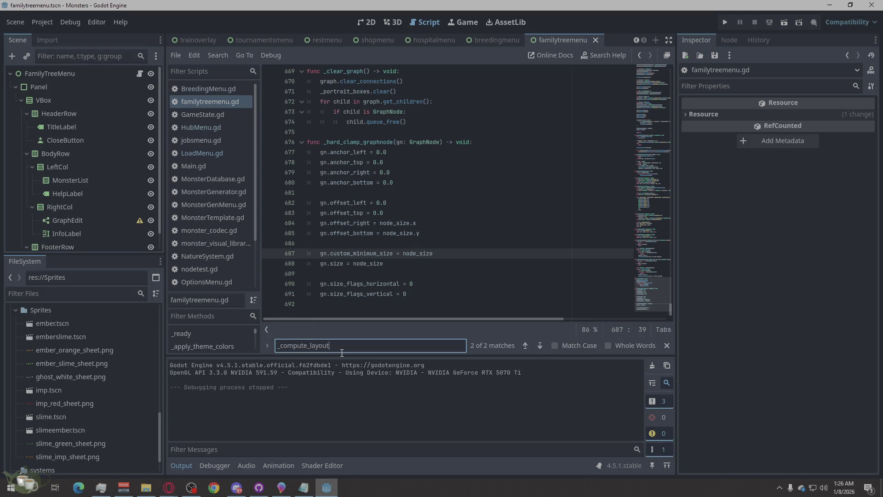
Jump to the second _compute_layout match around line 211 and scroll through the code
{"action": "key", "text": "Return"}
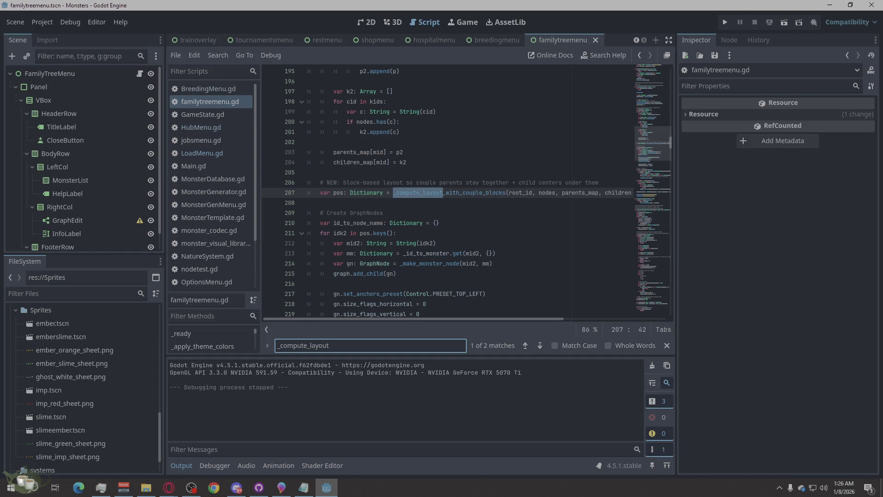
{"action": "left_click", "coordinate": [434, 229]}
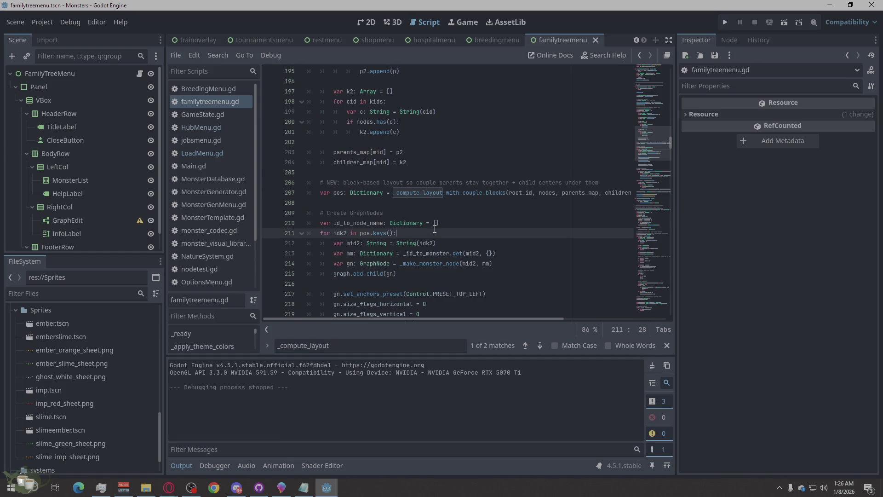
{"action": "scroll", "coordinate": [435, 229], "scroll_direction": "down", "scroll_amount": 20}
{"action": "scroll", "coordinate": [520, 236], "scroll_direction": "down", "scroll_amount": 20}
{"action": "scroll", "coordinate": [520, 237], "scroll_direction": "down", "scroll_amount": 20}
{"action": "scroll", "coordinate": [519, 237], "scroll_direction": "down", "scroll_amount": 3}
{"action": "left_click", "coordinate": [375, 348]}
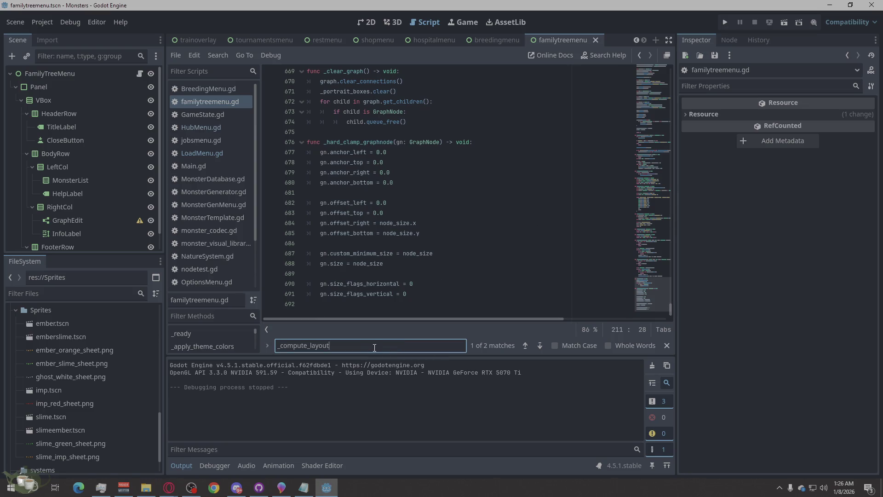
{"action": "key", "text": "alt+Tab"}
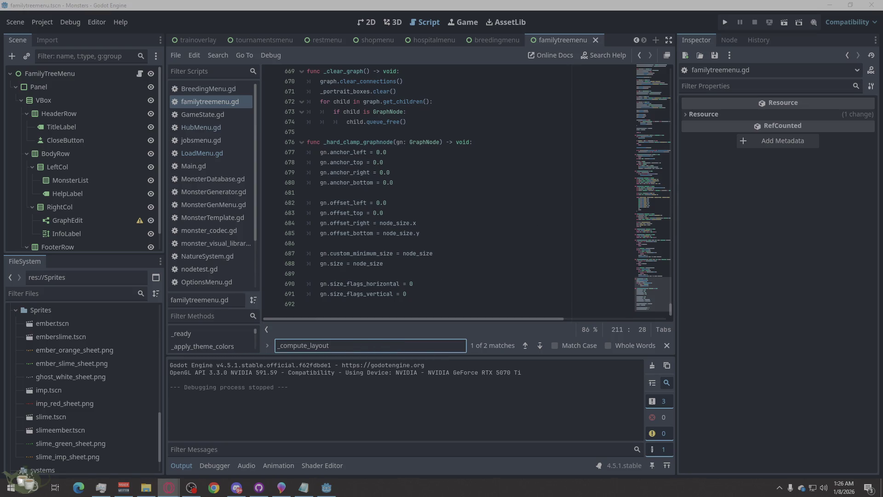
{"action": "double_click", "coordinate": [297, 345]}
{"action": "type", "text": "@export var node_size:"}
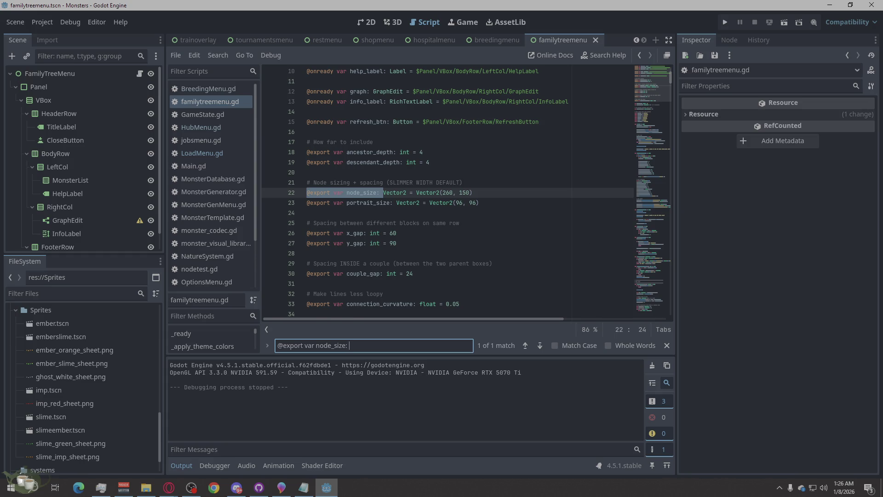
Change node_size to Vector2(240, 150)
{"action": "left_click", "coordinate": [449, 193]}
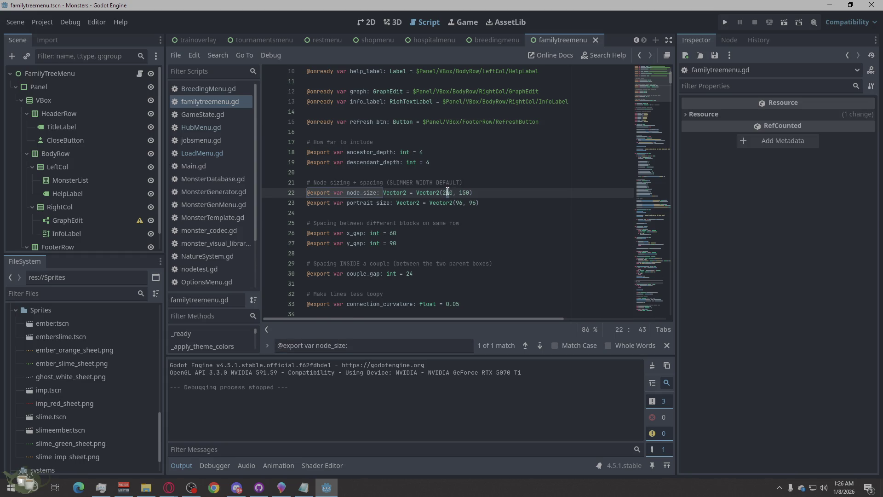
{"action": "key", "text": "Delete"}
{"action": "type", "text": "4"}
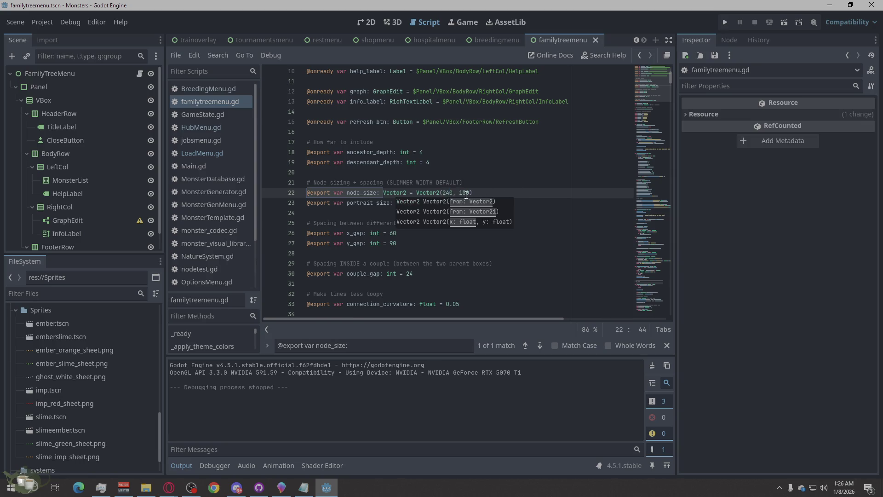
{"action": "left_click", "coordinate": [480, 184]}
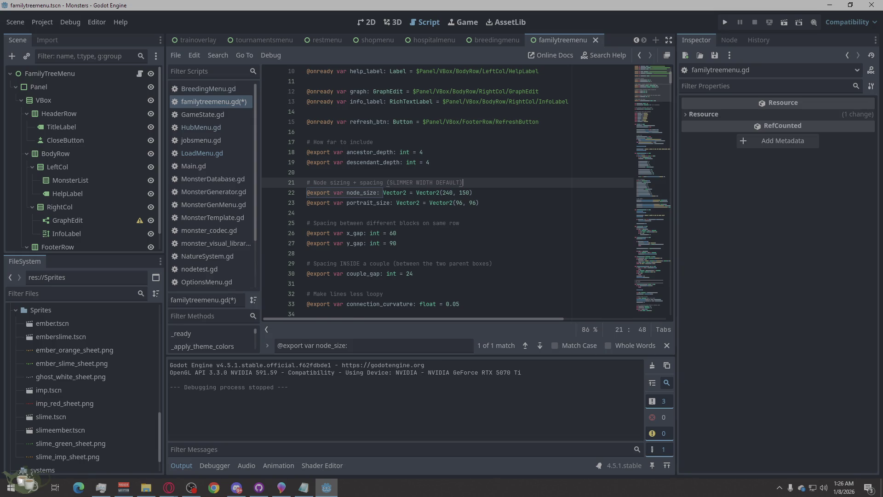
Find couple_gap on line 30 and change its value from 24 to 18
{"action": "key", "text": "alt+Tab"}
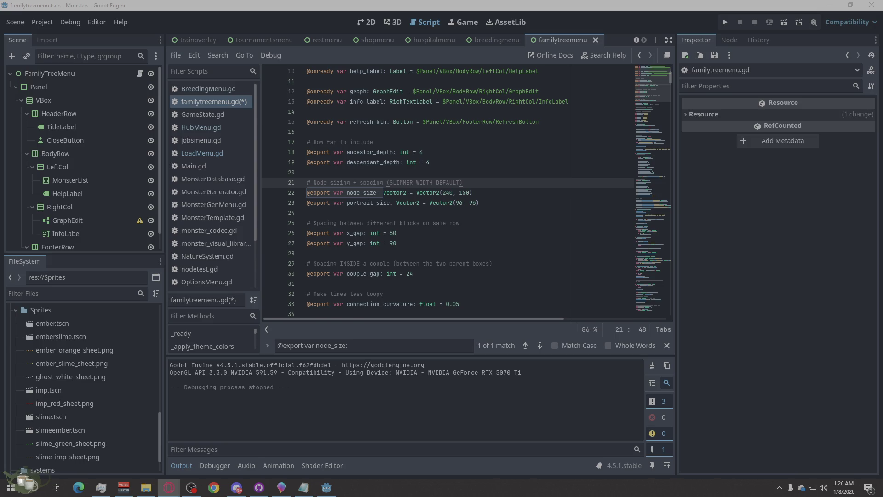
{"action": "key", "text": "alt+Tab"}
{"action": "key", "text": "ctrl+a"}
{"action": "type", "text": "@export var couple_gap:"}
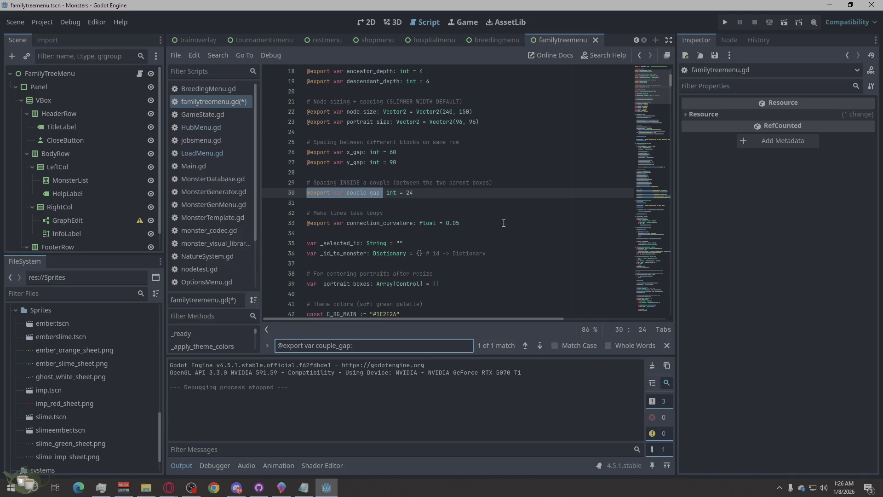
{"action": "left_click", "coordinate": [408, 193]}
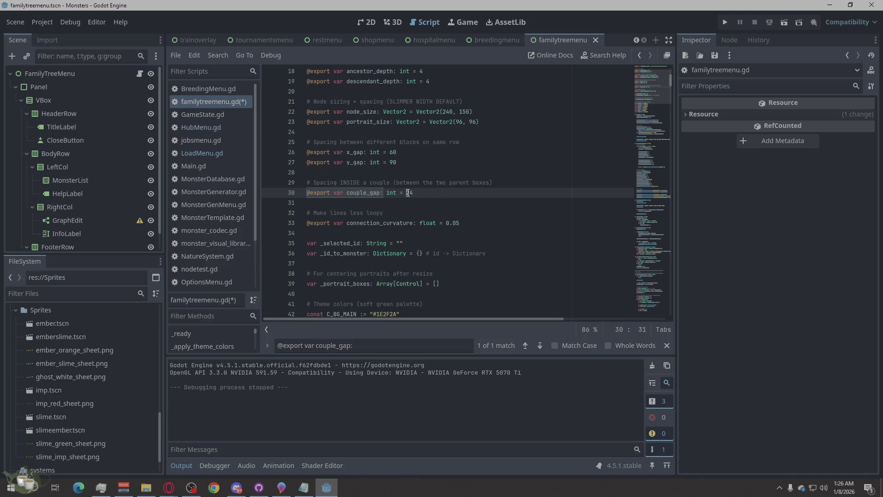
{"action": "key", "text": "BackSpace"}
{"action": "key", "text": "Delete"}
{"action": "type", "text": "18"}
{"action": "left_click", "coordinate": [459, 205]}
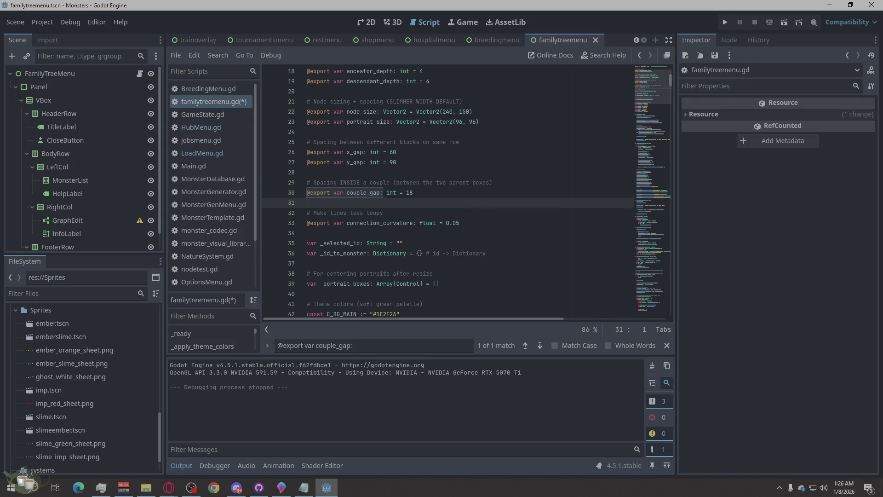
Set x_gap on line 26 from 60 to 40, save the script, and run the project
{"action": "key", "text": "alt+Tab"}
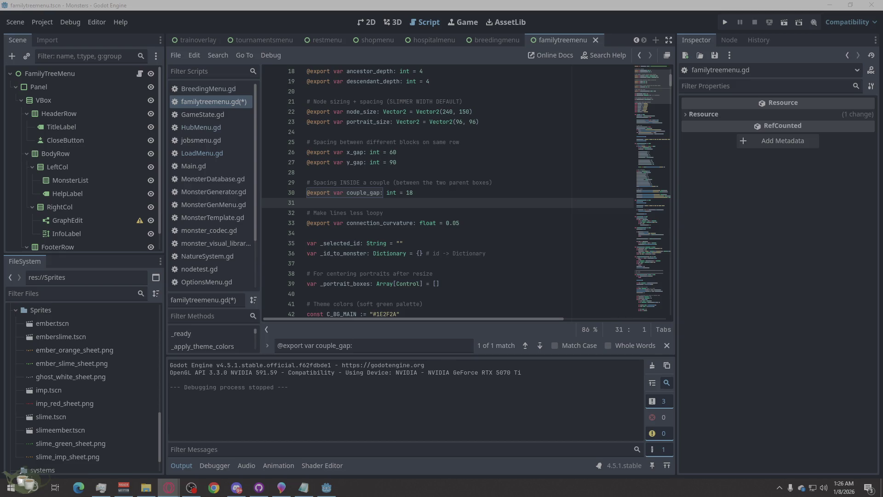
{"action": "left_click", "coordinate": [382, 346]}
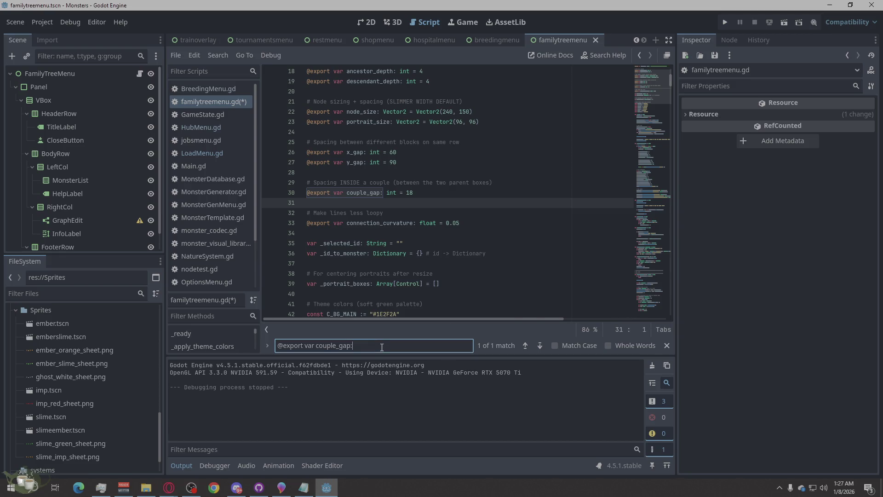
{"action": "key", "text": "ctrl+a"}
{"action": "type", "text": "@export var x_gap: int"}
{"action": "double_click", "coordinate": [393, 193]}
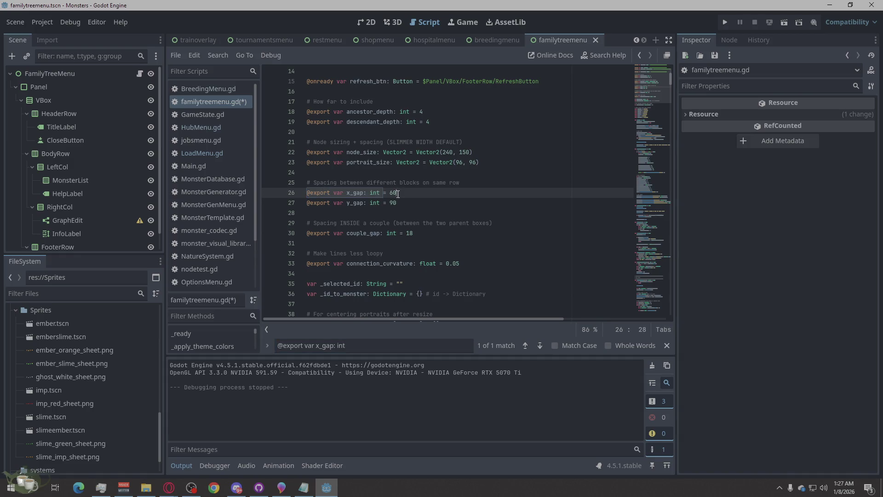
{"action": "type", "text": "40"}
{"action": "left_click", "coordinate": [452, 223]}
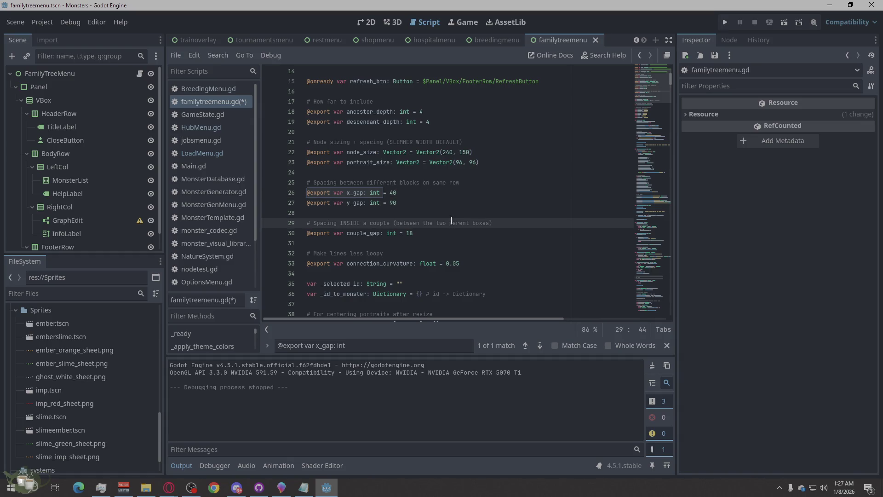
{"action": "key", "text": "ctrl+s"}
{"action": "left_click", "coordinate": [728, 23]}
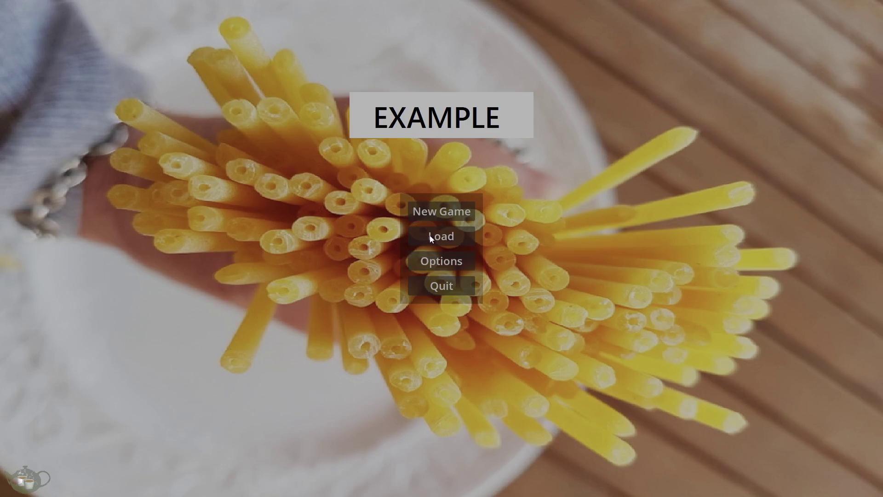
Load Save Slot 02
{"action": "left_click", "coordinate": [427, 235]}
{"action": "left_click", "coordinate": [323, 212]}
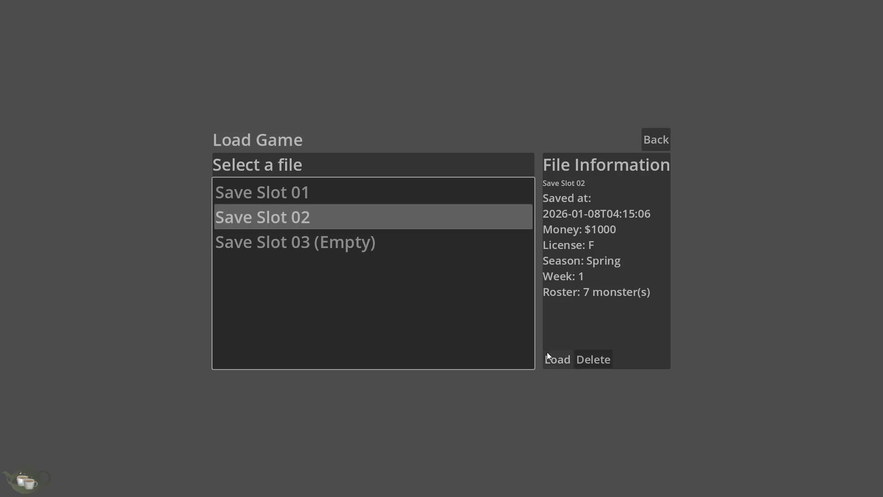
{"action": "left_click", "coordinate": [554, 359]}
View and zoom Ember/Slime (Timid)'s ancestor graph, then close it back to the hub
{"action": "left_click", "coordinate": [815, 307]}
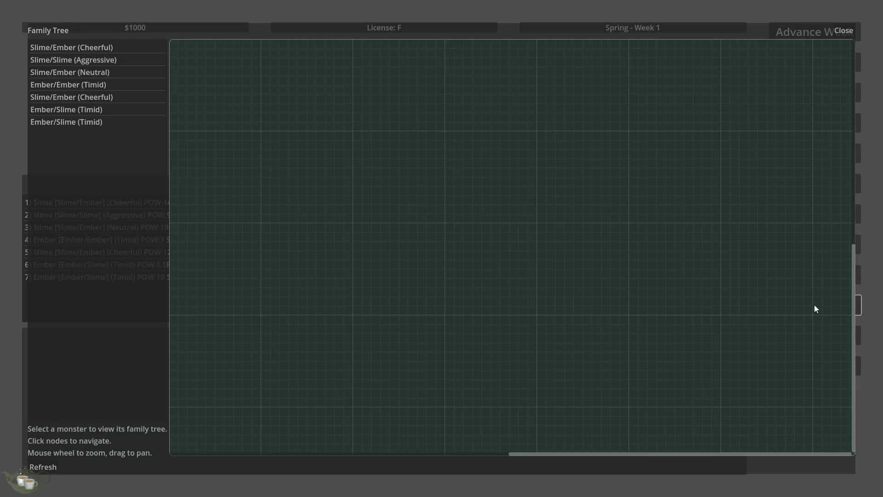
{"action": "left_click", "coordinate": [110, 122]}
{"action": "scroll", "coordinate": [636, 287], "scroll_direction": "down", "scroll_amount": 3}
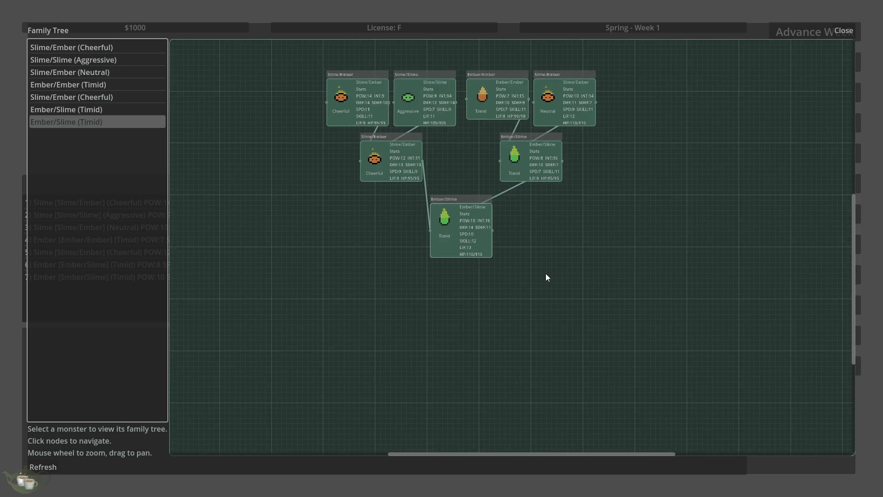
{"action": "scroll", "coordinate": [497, 106], "scroll_direction": "up", "scroll_amount": 2}
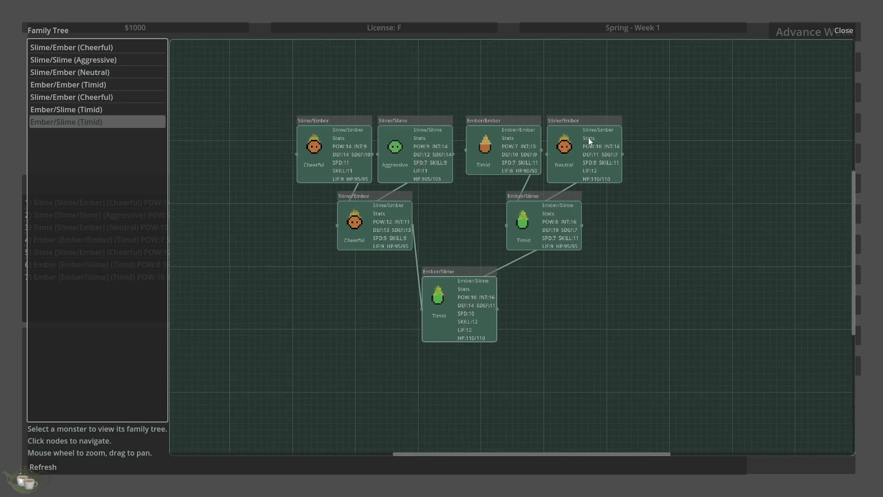
{"action": "left_click", "coordinate": [843, 26]}
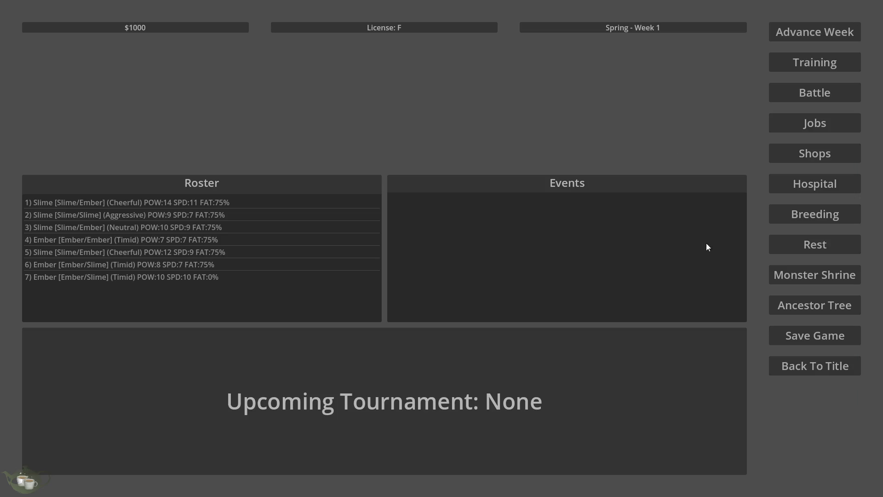
Generate and add four shrine monsters, including a Ghost, Ghost/Ember and Imp/Slime, to the roster
{"action": "left_click", "coordinate": [834, 278]}
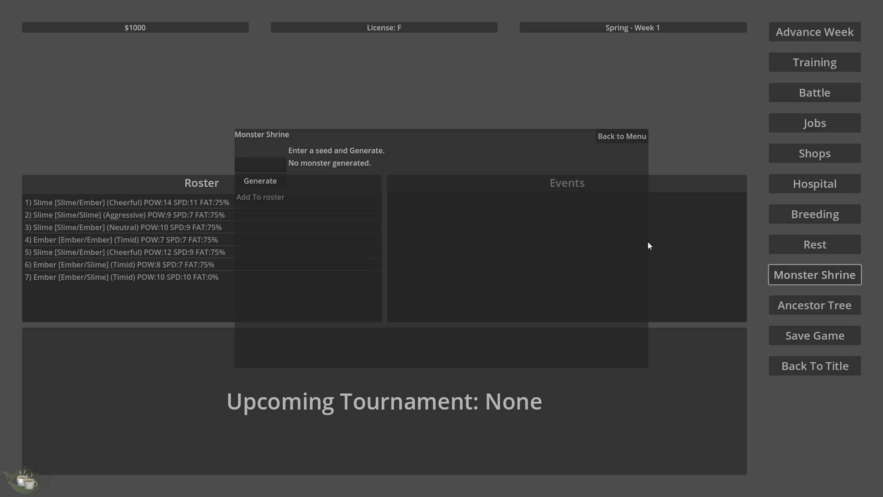
{"action": "left_click", "coordinate": [271, 180]}
{"action": "left_click", "coordinate": [240, 198]}
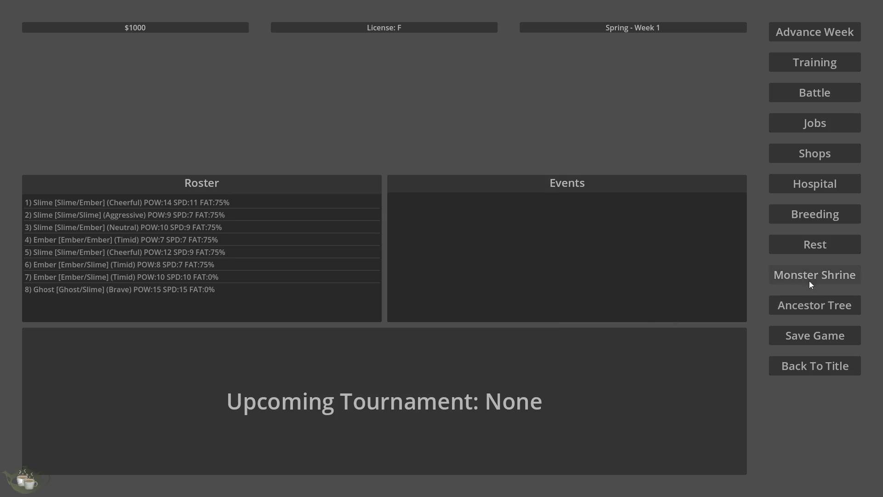
{"action": "left_click", "coordinate": [810, 284]}
{"action": "left_click", "coordinate": [271, 180]}
{"action": "left_click", "coordinate": [270, 200]}
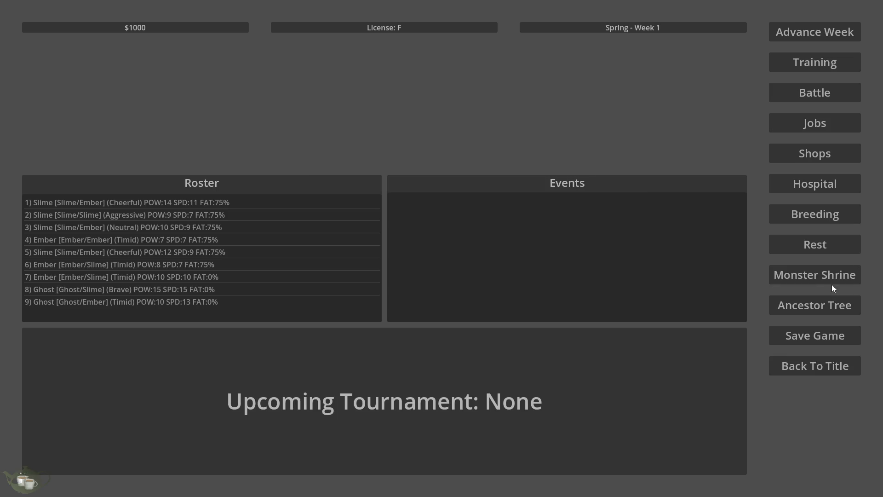
{"action": "left_click", "coordinate": [831, 283]}
{"action": "left_click", "coordinate": [272, 181]}
{"action": "left_click", "coordinate": [265, 198]}
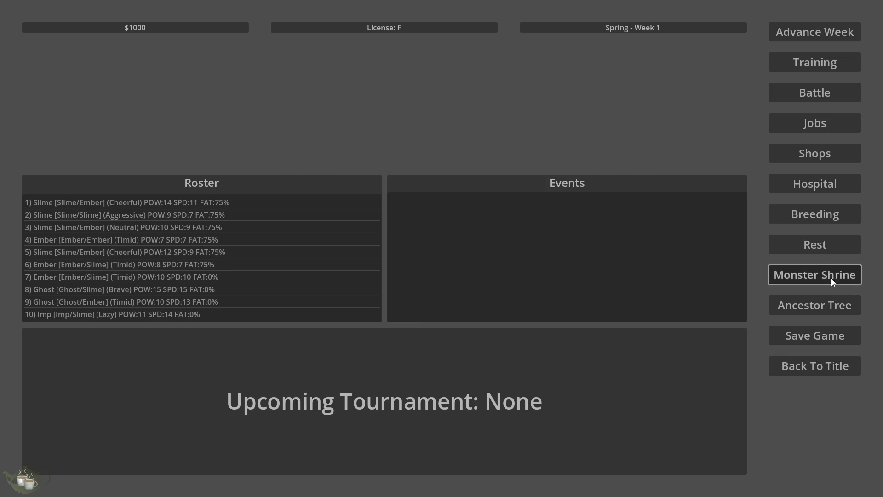
{"action": "left_click", "coordinate": [831, 278]}
{"action": "left_click", "coordinate": [244, 177]}
{"action": "left_click", "coordinate": [252, 193]}
Generate and add five more monsters, including an Imp/Ghost, bringing the roster to 16
{"action": "left_click", "coordinate": [827, 283]}
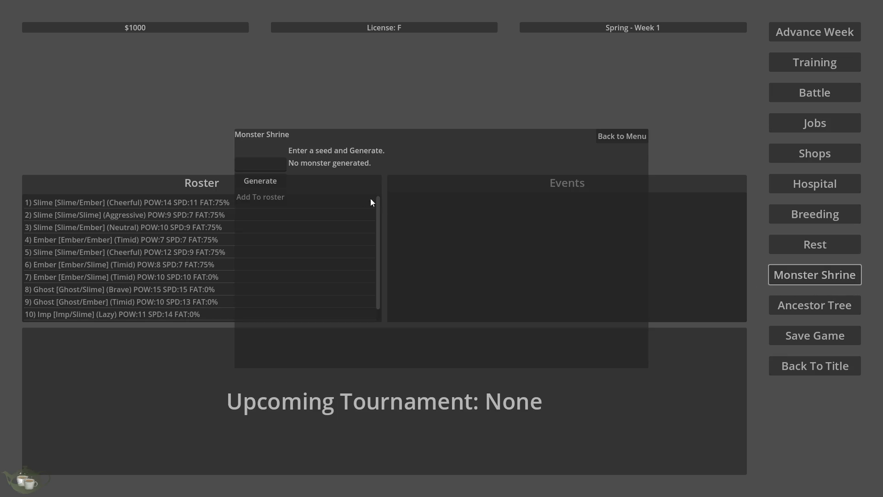
{"action": "left_click", "coordinate": [256, 184]}
{"action": "left_click", "coordinate": [243, 197]}
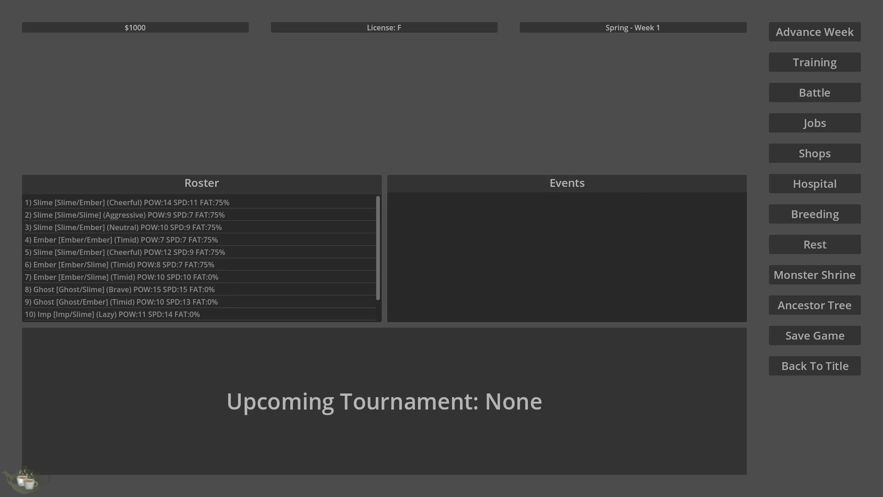
{"action": "left_click", "coordinate": [801, 275]}
{"action": "left_click", "coordinate": [256, 183]}
{"action": "left_click", "coordinate": [248, 197]}
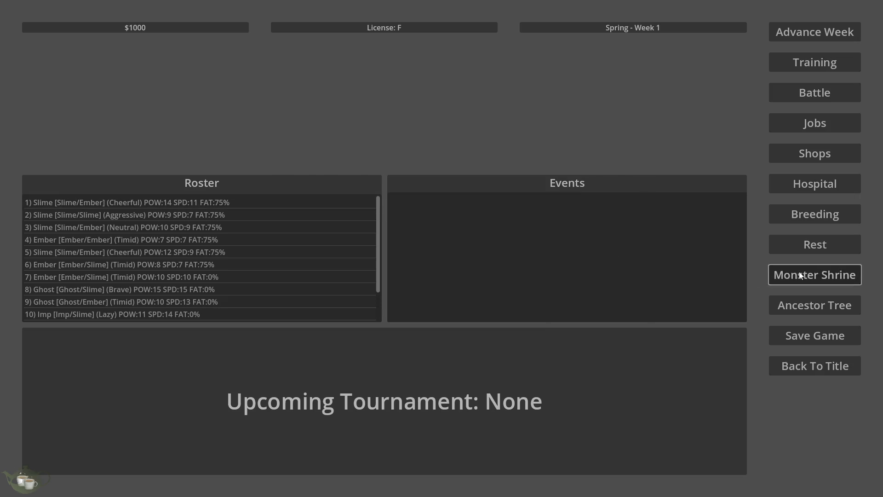
{"action": "left_click", "coordinate": [801, 275]}
{"action": "left_click", "coordinate": [244, 182]}
{"action": "left_click", "coordinate": [250, 196]}
{"action": "scroll", "coordinate": [275, 250], "scroll_direction": "down", "scroll_amount": 2}
{"action": "left_click", "coordinate": [782, 281]}
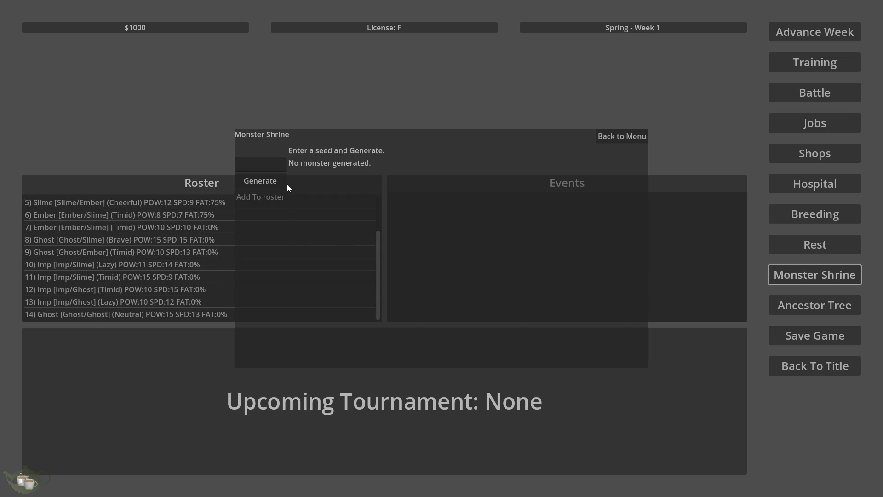
{"action": "left_click", "coordinate": [270, 184]}
{"action": "left_click", "coordinate": [268, 198]}
{"action": "left_click", "coordinate": [802, 269]}
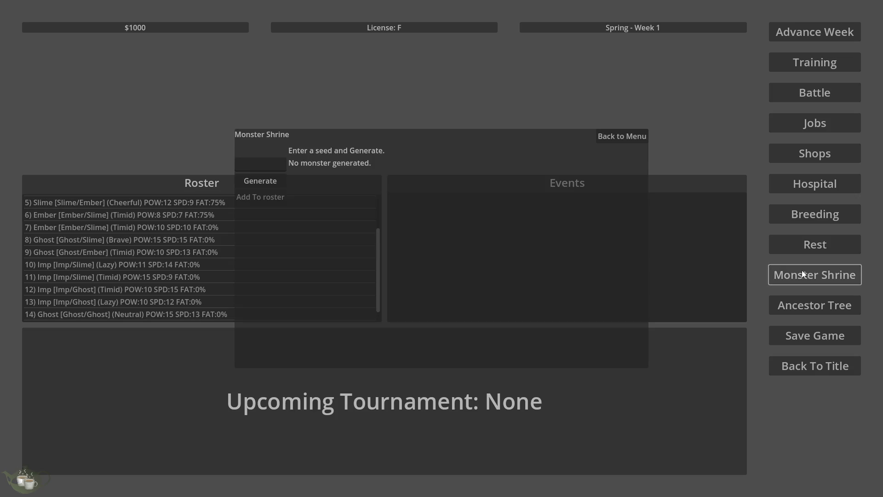
{"action": "left_click", "coordinate": [255, 179]}
{"action": "left_click", "coordinate": [252, 195]}
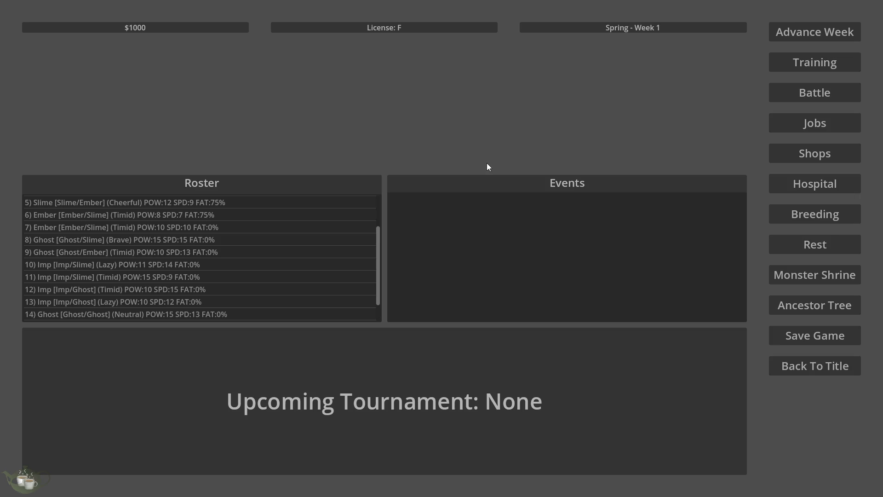
{"action": "scroll", "coordinate": [321, 253], "scroll_direction": "down", "scroll_amount": 2}
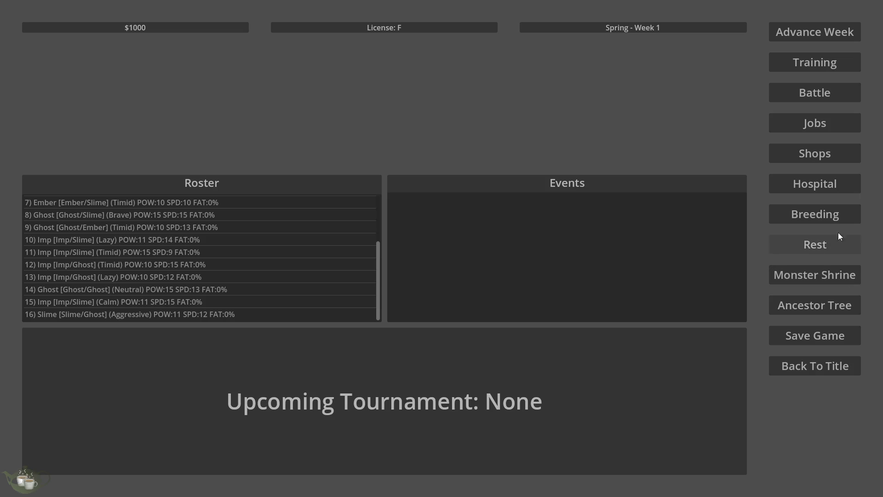
Breed Imp/Slime with Slime/Ghost and confirm
{"action": "left_click", "coordinate": [790, 218]}
{"action": "scroll", "coordinate": [302, 314], "scroll_direction": "down", "scroll_amount": 3}
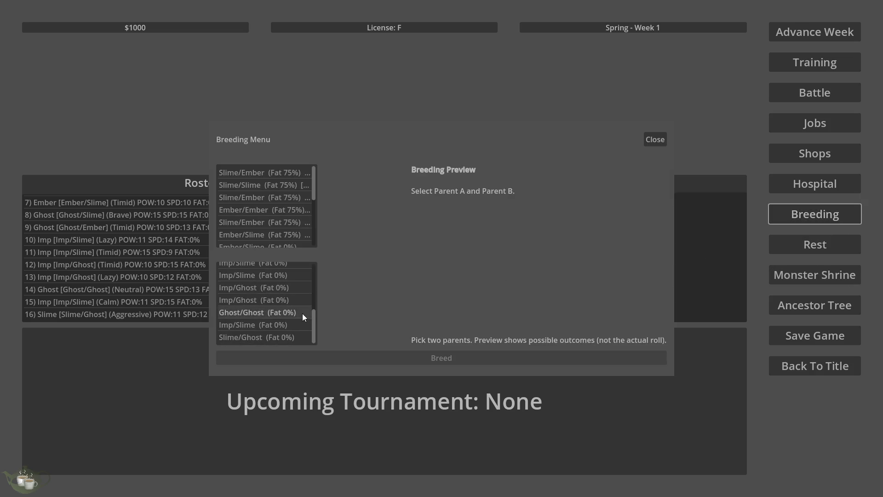
{"action": "left_click", "coordinate": [300, 337]}
{"action": "scroll", "coordinate": [294, 217], "scroll_direction": "down", "scroll_amount": 4}
{"action": "scroll", "coordinate": [294, 216], "scroll_direction": "down", "scroll_amount": 2}
{"action": "left_click", "coordinate": [297, 227]}
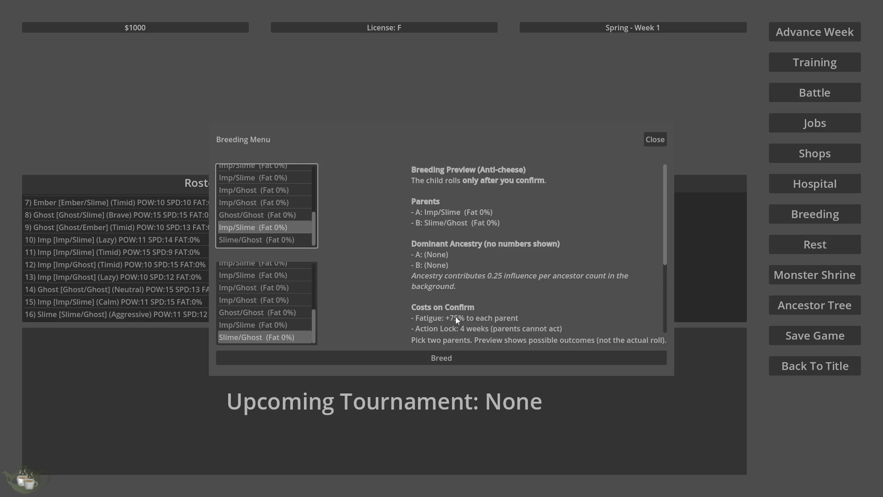
{"action": "left_click", "coordinate": [465, 357]}
{"action": "left_click", "coordinate": [429, 288]}
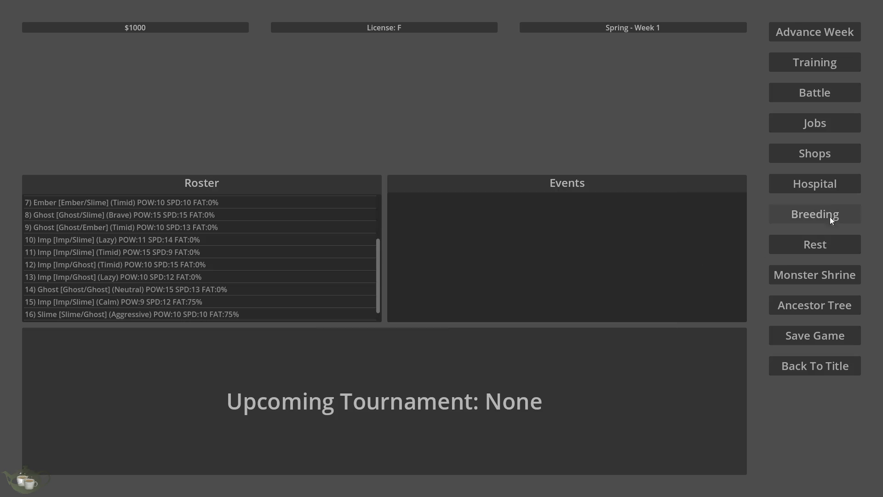
Breed Imp/Ghost with Ghost/Ghost and confirm
{"action": "left_click", "coordinate": [830, 217]}
{"action": "scroll", "coordinate": [243, 237], "scroll_direction": "down", "scroll_amount": 6}
{"action": "scroll", "coordinate": [252, 289], "scroll_direction": "down", "scroll_amount": 5}
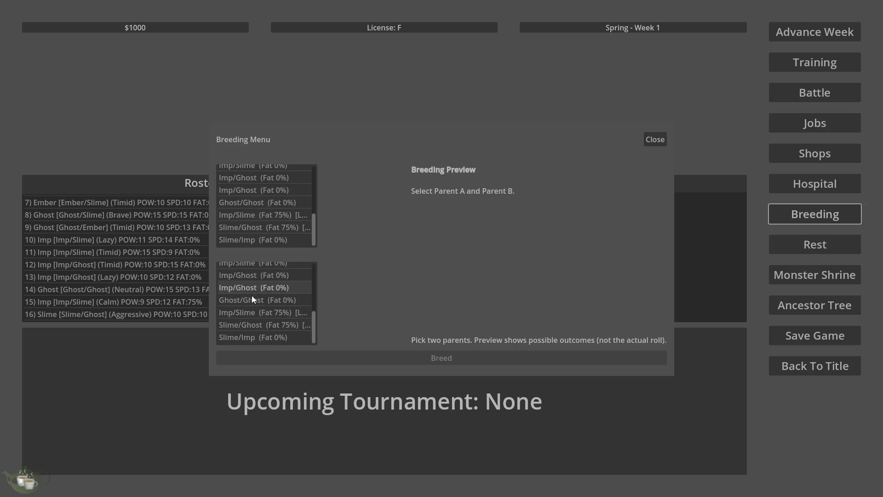
{"action": "left_click", "coordinate": [270, 303]}
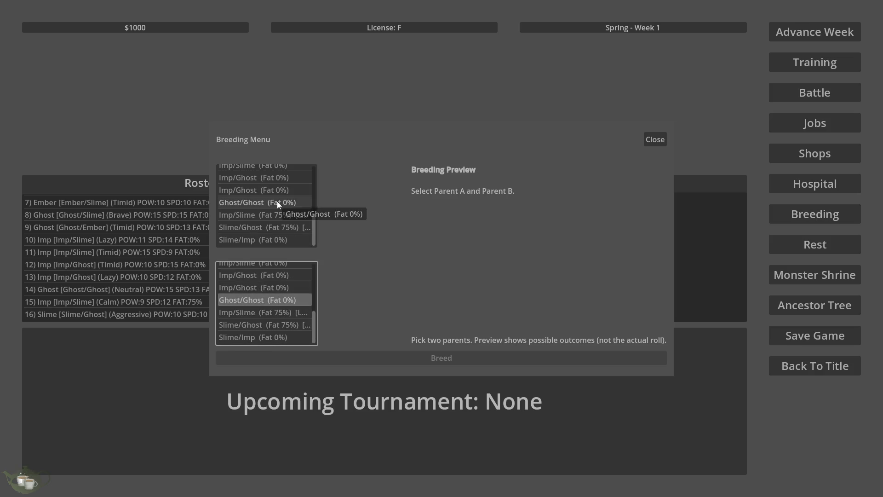
{"action": "left_click", "coordinate": [276, 190]}
{"action": "left_click", "coordinate": [401, 357]}
{"action": "left_click", "coordinate": [433, 282]}
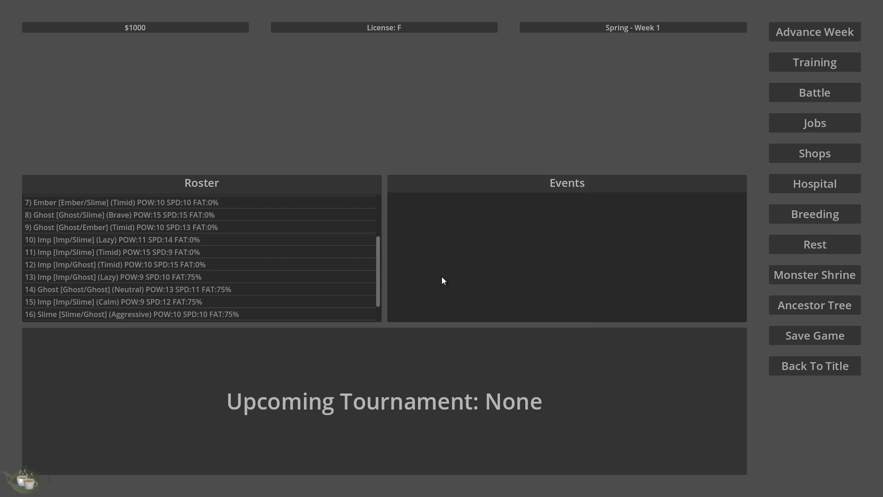
Breed Imp/Slime with Imp/Ghost and confirm
{"action": "left_click", "coordinate": [828, 214]}
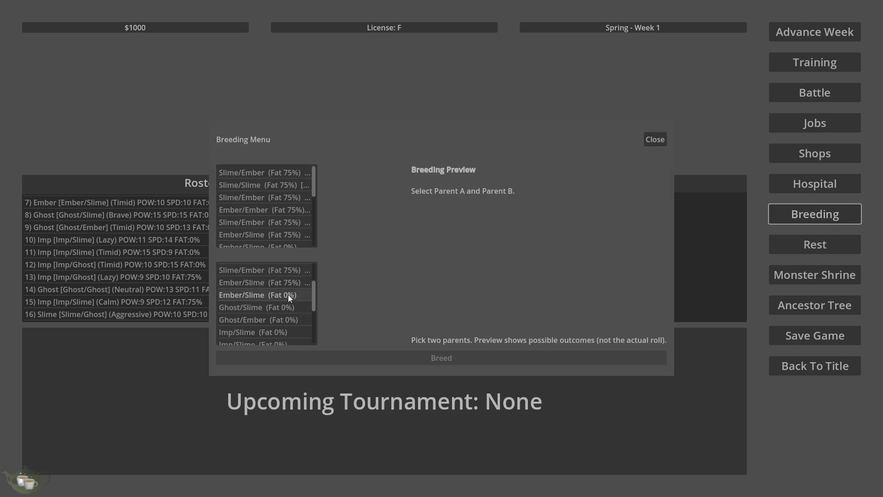
{"action": "scroll", "coordinate": [288, 294], "scroll_direction": "down", "scroll_amount": 5}
{"action": "scroll", "coordinate": [299, 300], "scroll_direction": "up", "scroll_amount": 3}
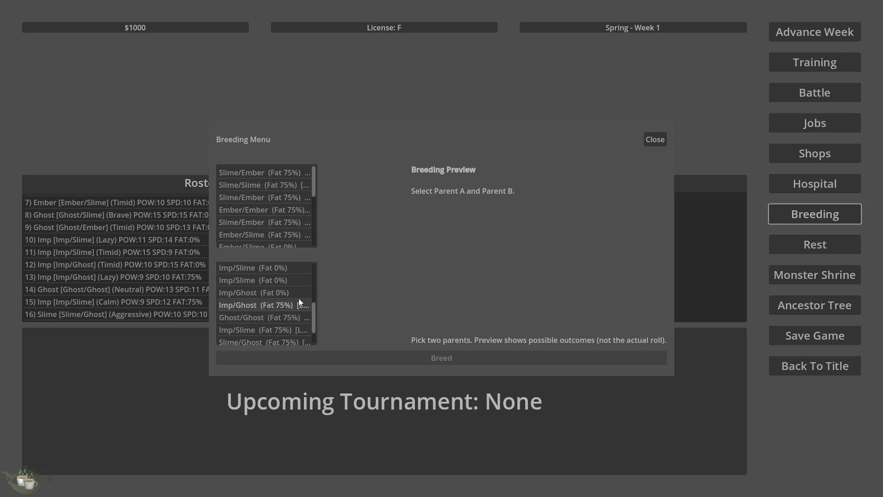
{"action": "left_click", "coordinate": [299, 315]}
{"action": "scroll", "coordinate": [292, 205], "scroll_direction": "down", "scroll_amount": 5}
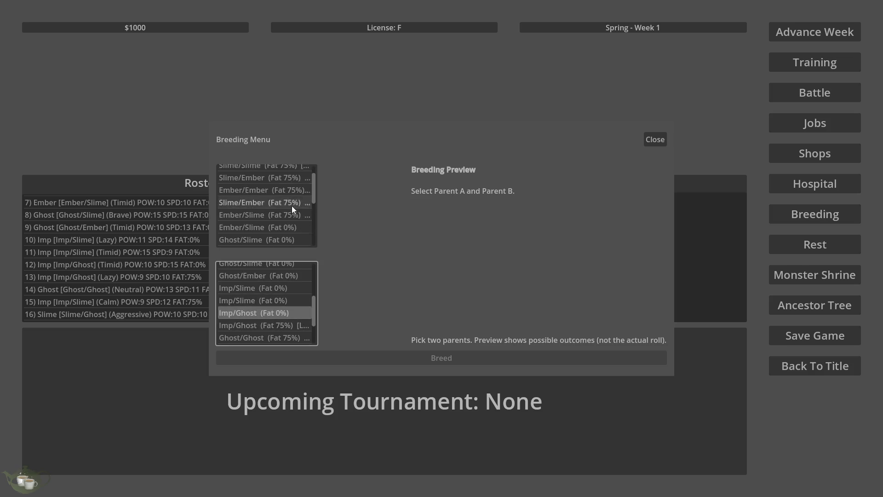
{"action": "left_click", "coordinate": [303, 197]}
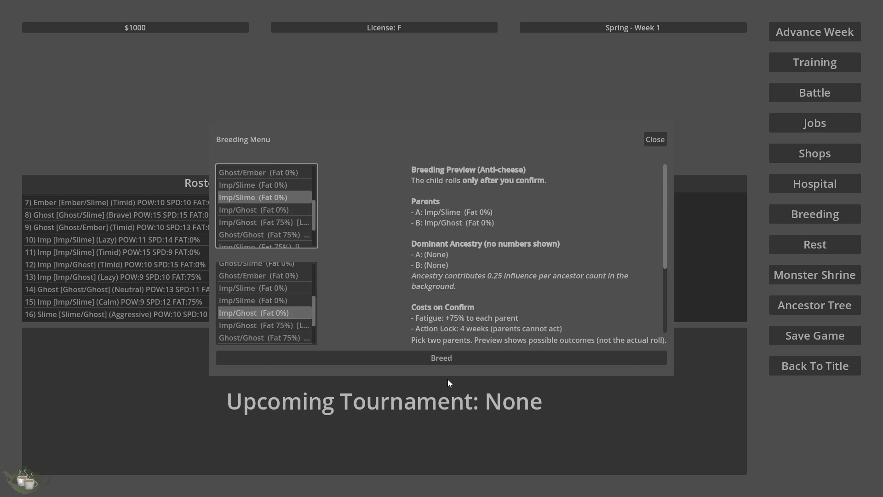
{"action": "left_click", "coordinate": [449, 360]}
{"action": "left_click", "coordinate": [421, 281]}
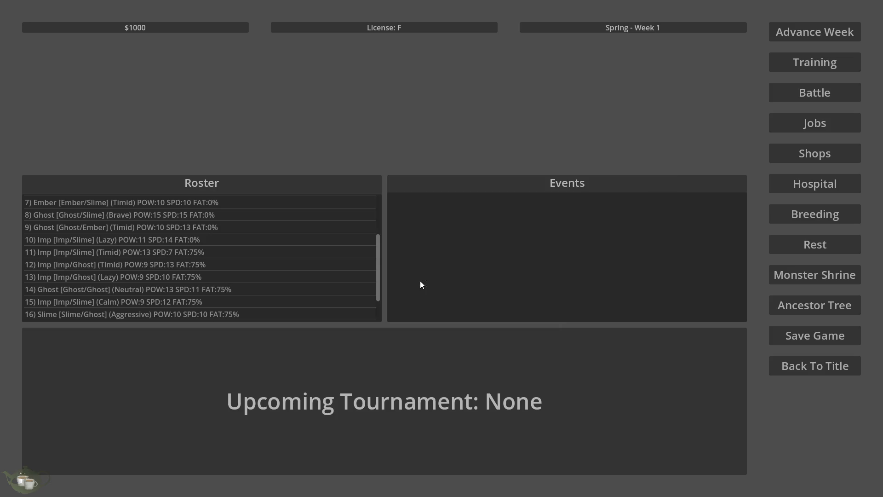
Breed Ghost/Ember with Imp/Slime and confirm
{"action": "left_click", "coordinate": [833, 217]}
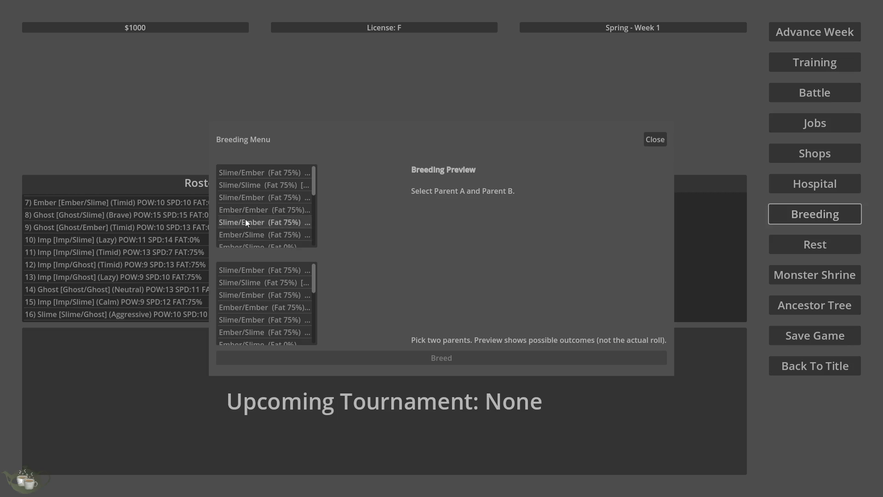
{"action": "scroll", "coordinate": [244, 219], "scroll_direction": "down", "scroll_amount": 5}
{"action": "scroll", "coordinate": [286, 230], "scroll_direction": "up", "scroll_amount": 3}
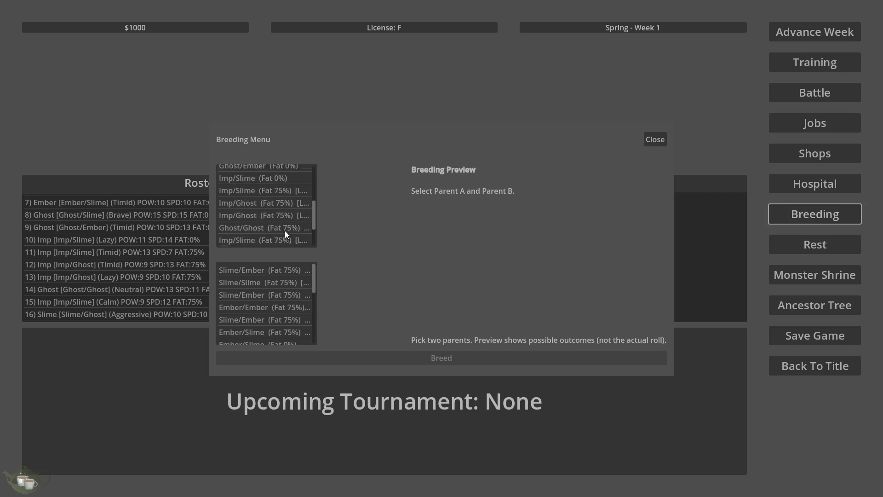
{"action": "scroll", "coordinate": [296, 230], "scroll_direction": "up", "scroll_amount": 1}
{"action": "left_click", "coordinate": [309, 215]}
{"action": "scroll", "coordinate": [297, 314], "scroll_direction": "down", "scroll_amount": 3}
{"action": "left_click", "coordinate": [301, 323]}
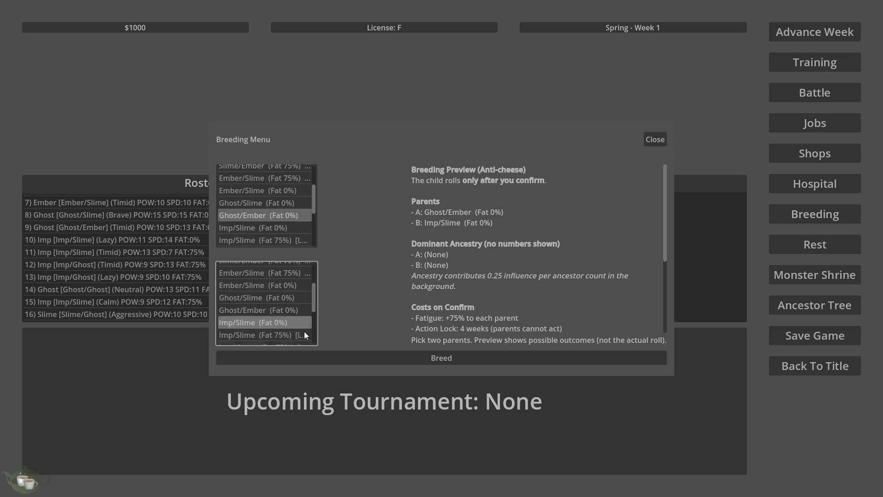
{"action": "left_click", "coordinate": [469, 357]}
{"action": "left_click", "coordinate": [435, 281]}
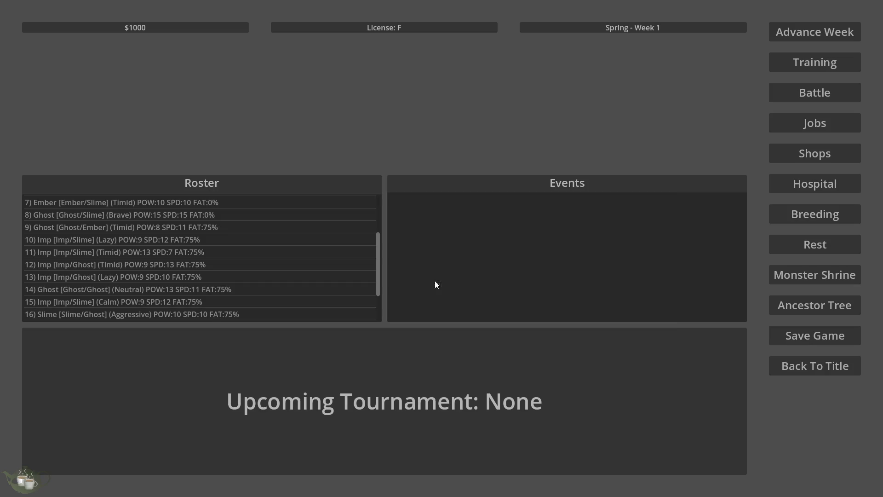
Breed Ghost/Ghost with Slime/Imp and confirm
{"action": "left_click", "coordinate": [846, 215]}
{"action": "scroll", "coordinate": [292, 294], "scroll_direction": "down", "scroll_amount": 5}
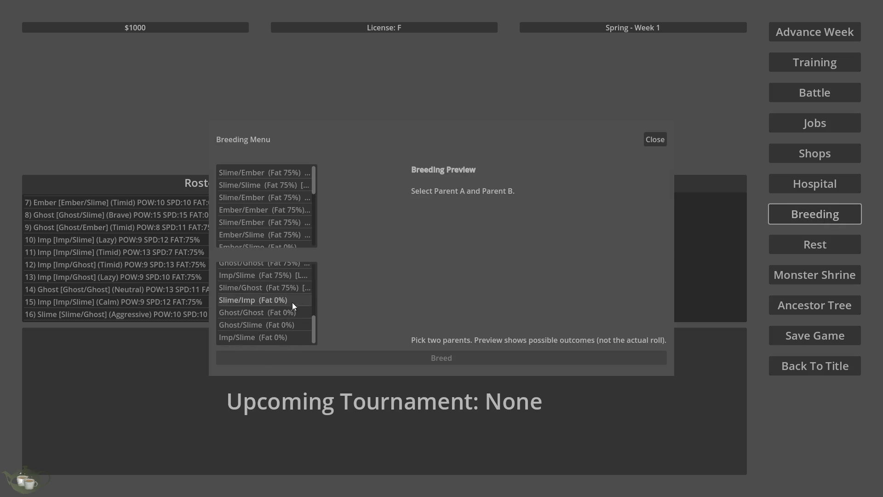
{"action": "left_click", "coordinate": [304, 300]}
{"action": "scroll", "coordinate": [301, 238], "scroll_direction": "down", "scroll_amount": 5}
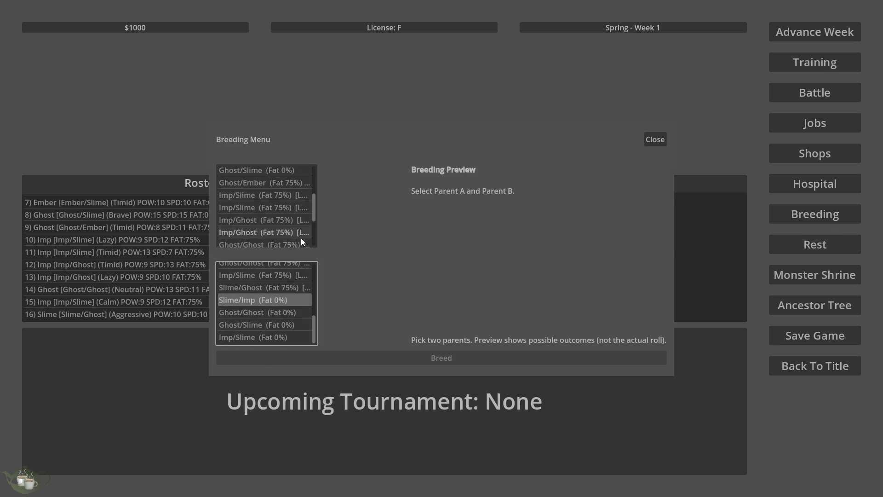
{"action": "left_click", "coordinate": [299, 216]}
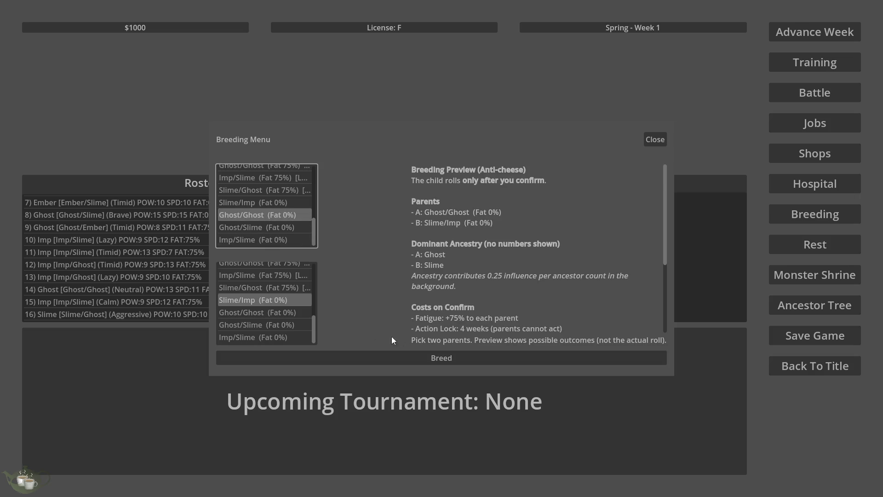
{"action": "left_click", "coordinate": [428, 358]}
{"action": "left_click", "coordinate": [419, 285]}
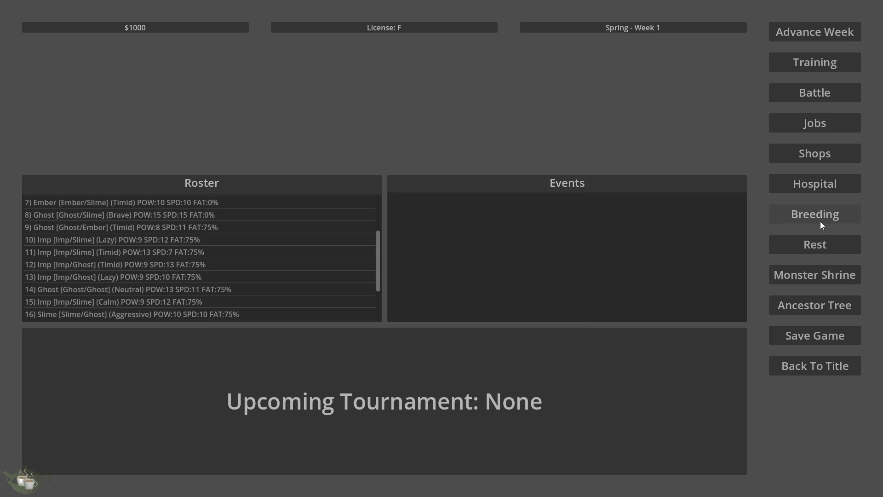
Breed Ghost/Slime with Imp/Slime and confirm
{"action": "left_click", "coordinate": [821, 220]}
{"action": "scroll", "coordinate": [285, 221], "scroll_direction": "down", "scroll_amount": 5}
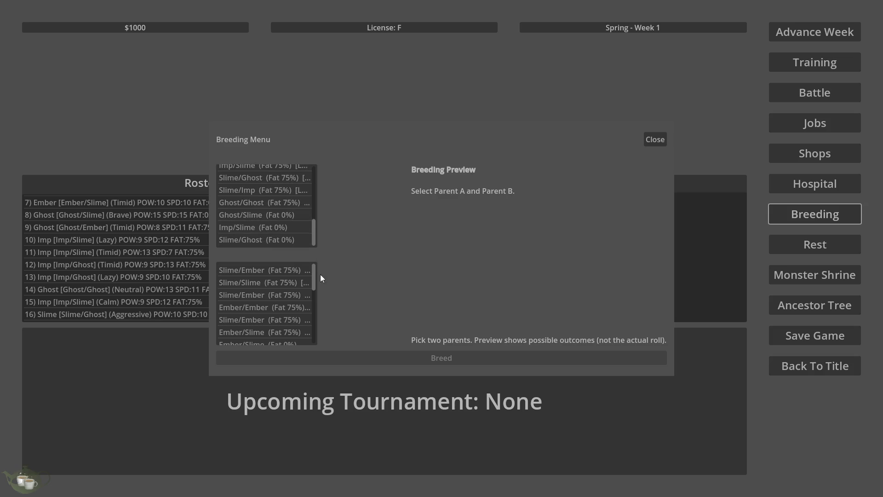
{"action": "left_click", "coordinate": [307, 213]}
{"action": "scroll", "coordinate": [291, 322], "scroll_direction": "down", "scroll_amount": 5}
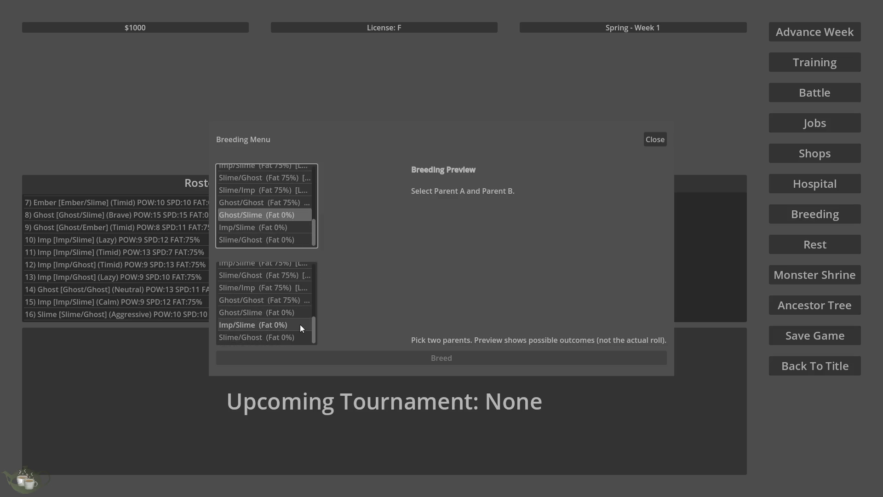
{"action": "left_click", "coordinate": [300, 324]}
{"action": "left_click", "coordinate": [446, 360]}
{"action": "left_click", "coordinate": [425, 282]}
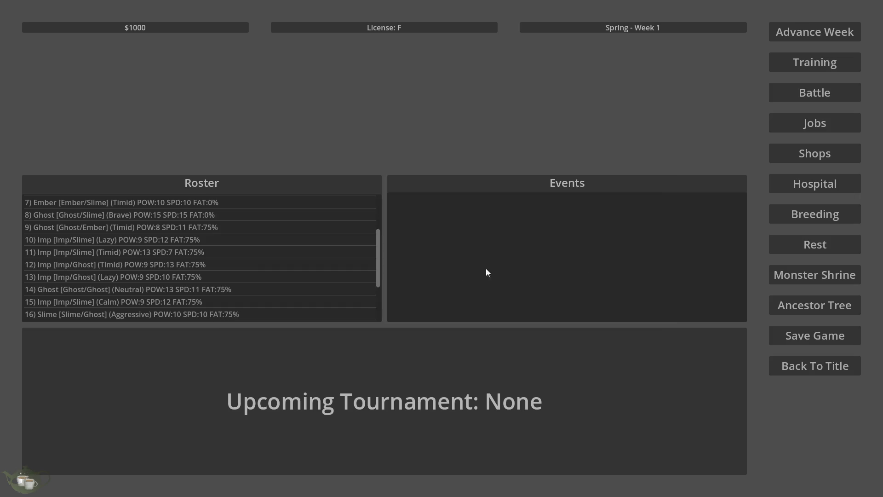
Breed Ember/Slime with Slime/Ghost and confirm
{"action": "left_click", "coordinate": [815, 215]}
{"action": "scroll", "coordinate": [294, 202], "scroll_direction": "down", "scroll_amount": 2}
{"action": "left_click", "coordinate": [301, 189]}
{"action": "scroll", "coordinate": [286, 278], "scroll_direction": "down", "scroll_amount": 5}
{"action": "left_click", "coordinate": [289, 325]}
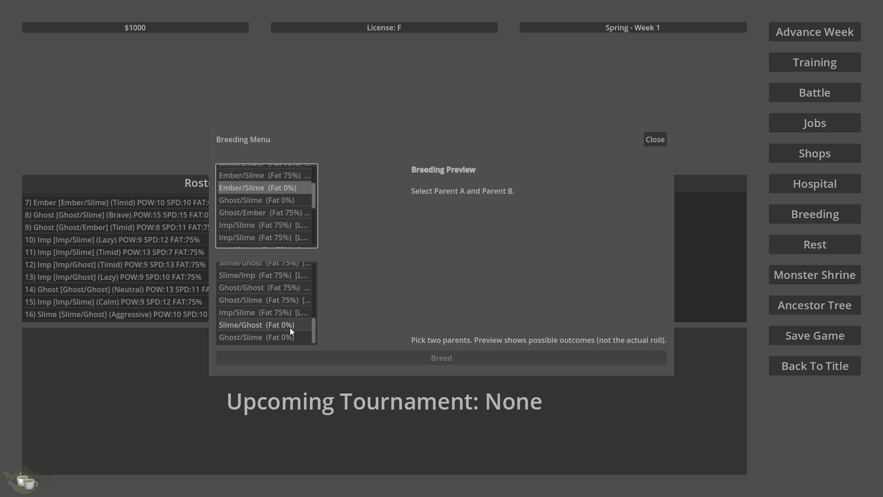
{"action": "left_click", "coordinate": [418, 359]}
{"action": "left_click", "coordinate": [432, 283]}
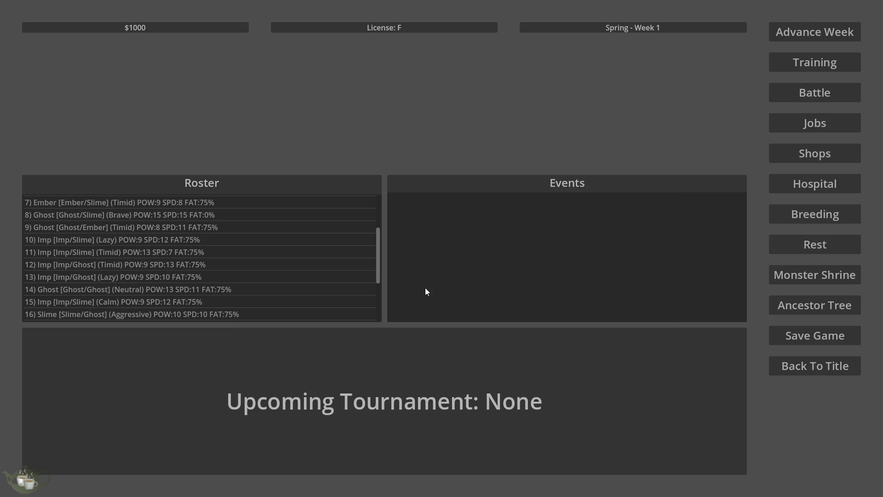
Breed Ghost/Slime with Ghost/Ember to produce a new Ghost/Ghost offspring
{"action": "left_click", "coordinate": [828, 215]}
{"action": "scroll", "coordinate": [284, 214], "scroll_direction": "down", "scroll_amount": 5}
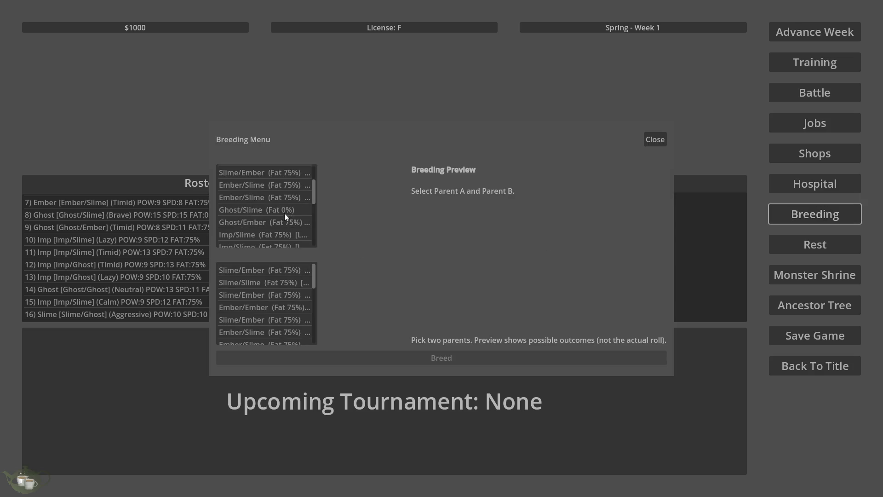
{"action": "scroll", "coordinate": [303, 184], "scroll_direction": "down", "scroll_amount": 3}
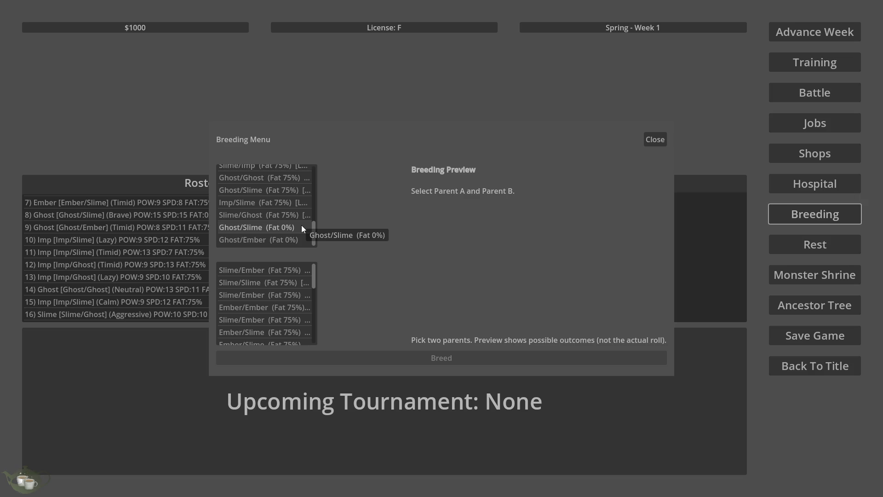
{"action": "left_click", "coordinate": [301, 225]}
{"action": "scroll", "coordinate": [308, 320], "scroll_direction": "down", "scroll_amount": 5}
{"action": "scroll", "coordinate": [298, 318], "scroll_direction": "down", "scroll_amount": 3}
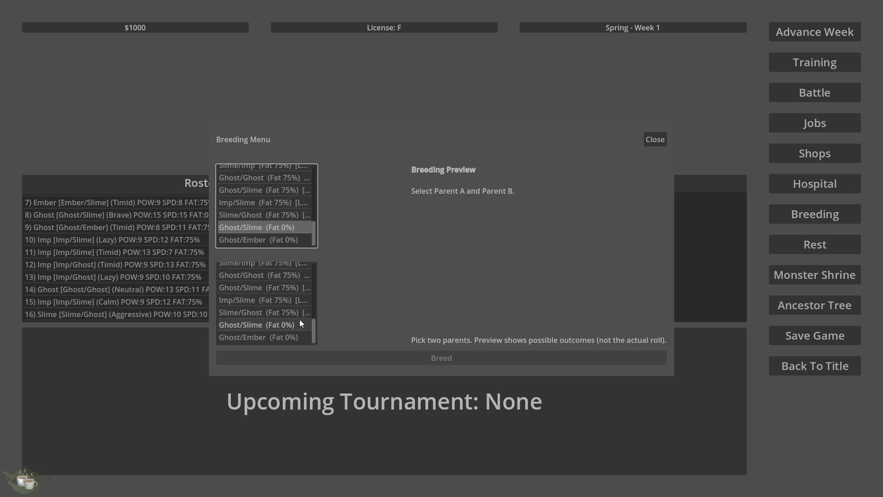
{"action": "left_click", "coordinate": [299, 335]}
{"action": "left_click", "coordinate": [423, 361]}
{"action": "left_click", "coordinate": [426, 282]}
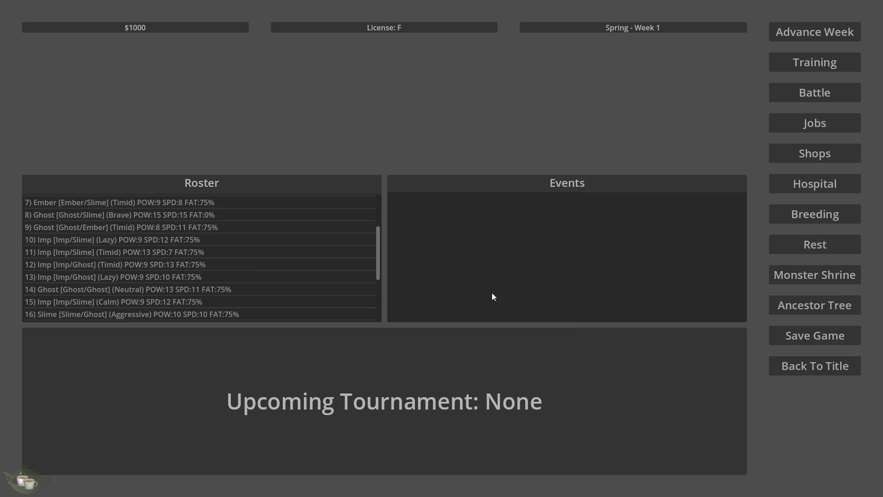
{"action": "left_click", "coordinate": [823, 314]}
Display Ghost/Ghost (Timid)'s family tree and zoom until all five ancestor tiers fit
{"action": "left_click", "coordinate": [91, 333]}
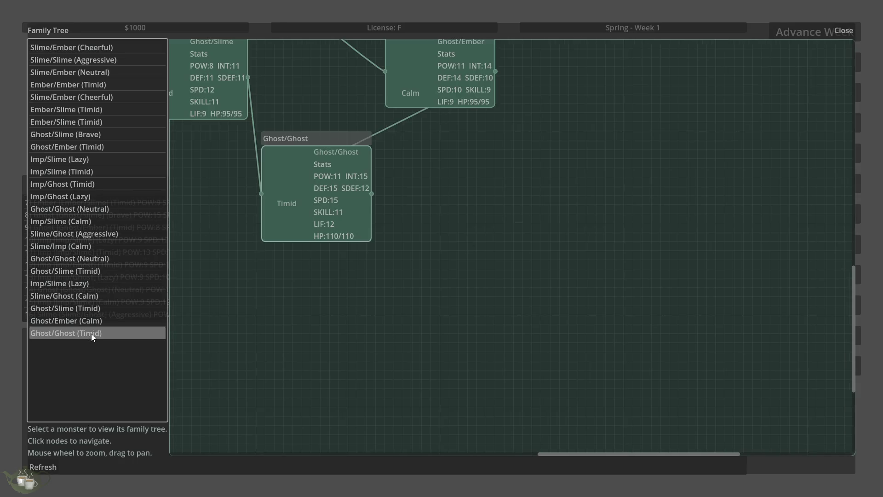
{"action": "scroll", "coordinate": [561, 323], "scroll_direction": "down", "scroll_amount": 5}
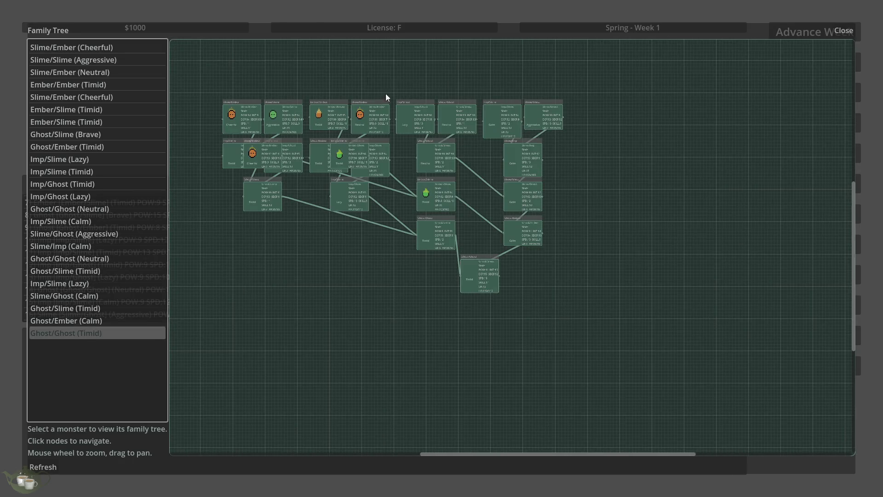
{"action": "scroll", "coordinate": [385, 92], "scroll_direction": "up", "scroll_amount": 3}
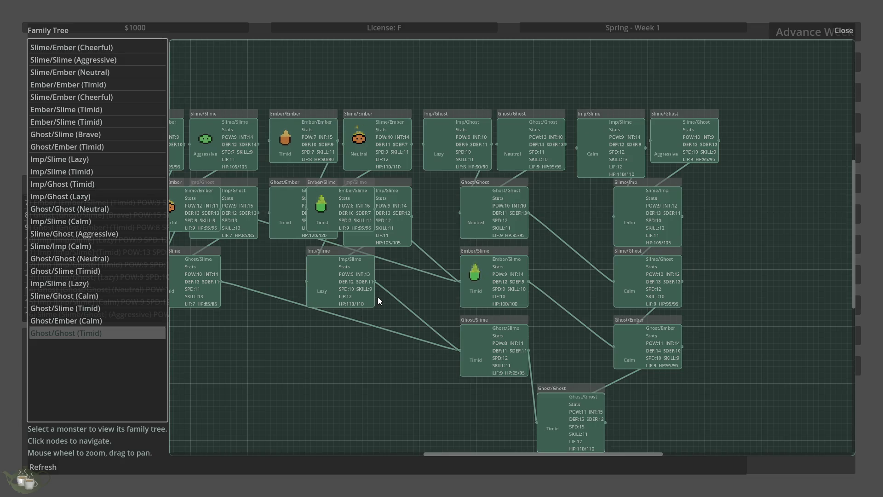
{"action": "scroll", "coordinate": [378, 301], "scroll_direction": "down", "scroll_amount": 1}
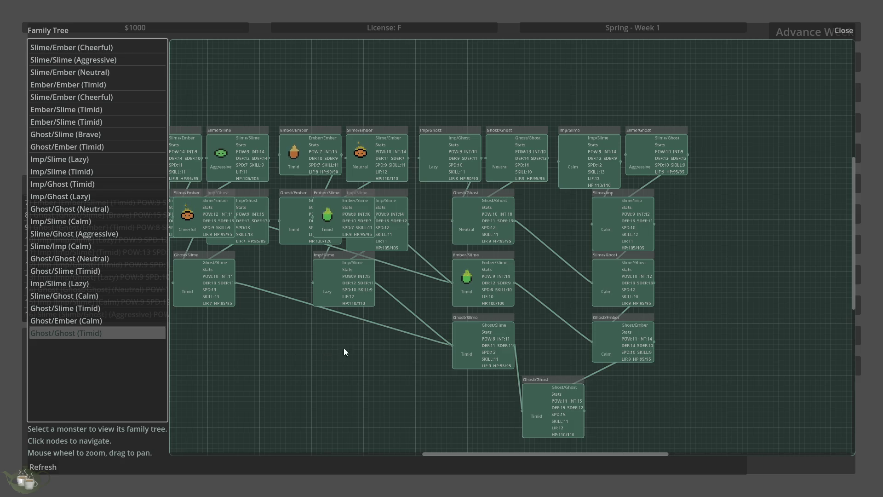
{"action": "scroll", "coordinate": [471, 82], "scroll_direction": "down", "scroll_amount": 1}
{"action": "scroll", "coordinate": [603, 325], "scroll_direction": "down", "scroll_amount": 2}
{"action": "scroll", "coordinate": [296, 230], "scroll_direction": "up", "scroll_amount": 3}
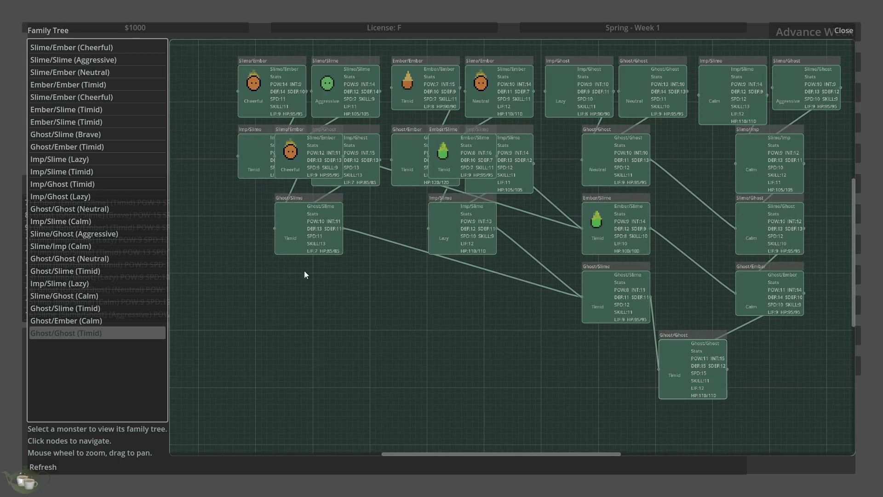
{"action": "scroll", "coordinate": [332, 280], "scroll_direction": "down", "scroll_amount": 1}
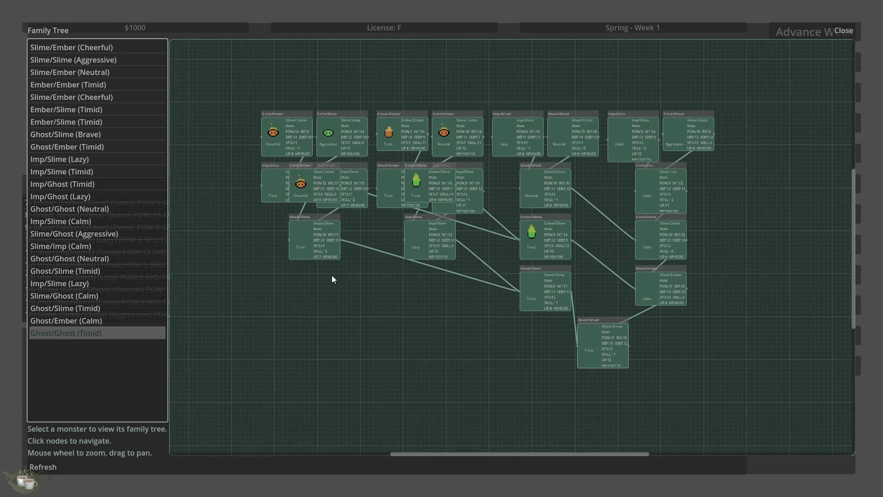
{"action": "scroll", "coordinate": [332, 279], "scroll_direction": "down", "scroll_amount": 2}
{"action": "scroll", "coordinate": [457, 183], "scroll_direction": "up", "scroll_amount": 2}
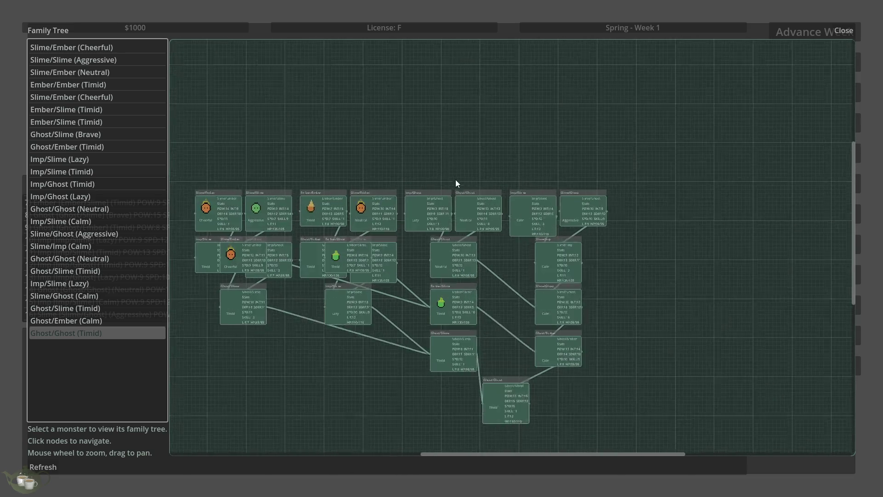
{"action": "scroll", "coordinate": [525, 227], "scroll_direction": "down", "scroll_amount": 3}
{"action": "scroll", "coordinate": [465, 224], "scroll_direction": "up", "scroll_amount": 4}
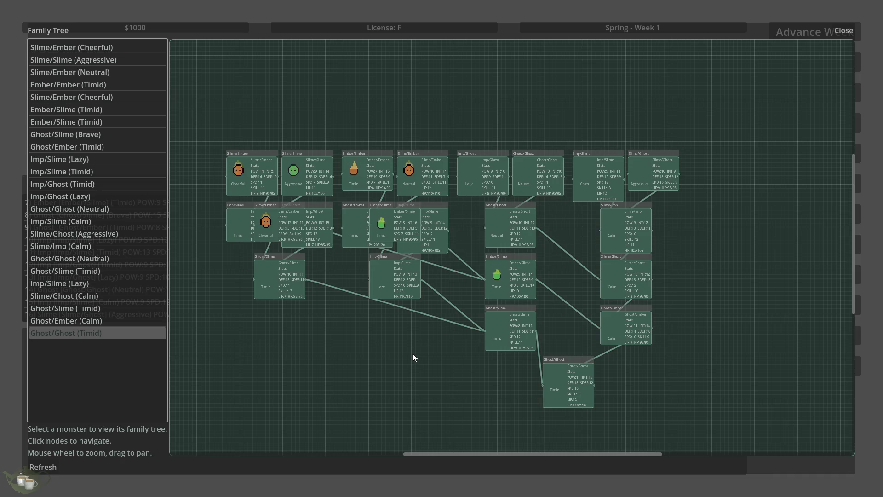
{"action": "scroll", "coordinate": [407, 355], "scroll_direction": "up", "scroll_amount": 2}
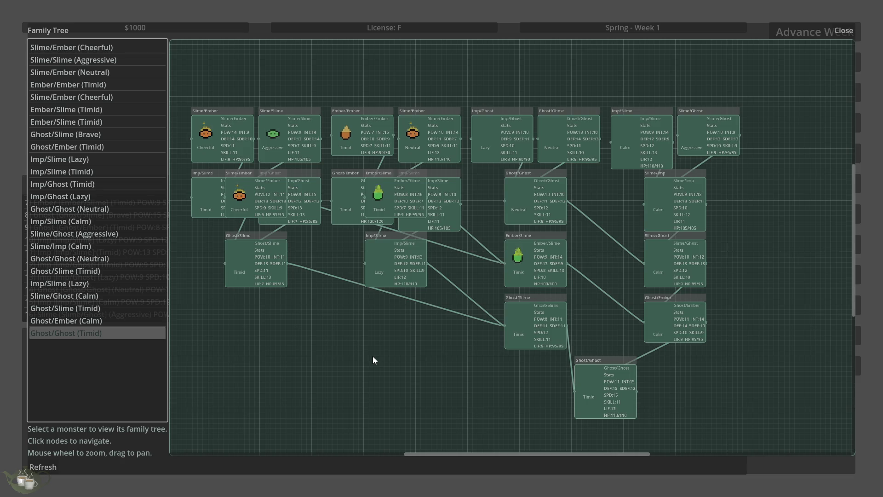